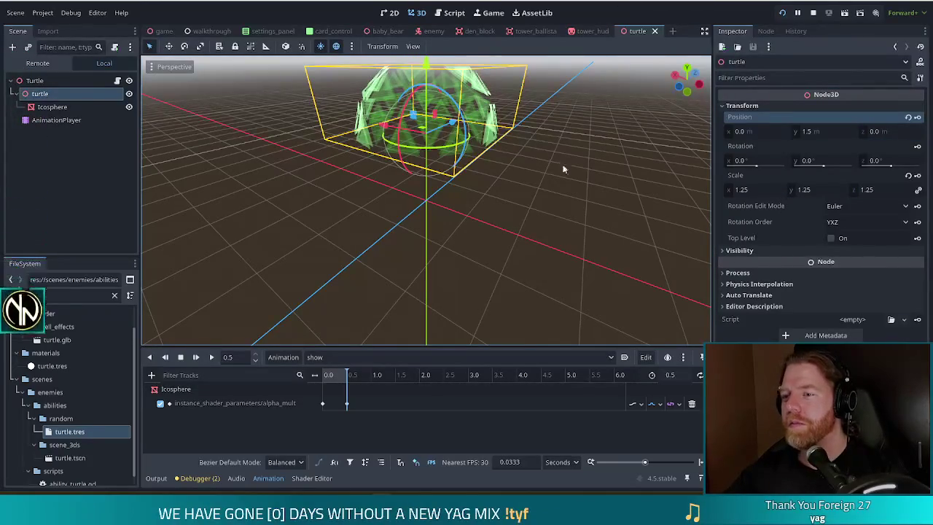
Tilt the 3D view down onto the turtle, then save the scene and run the game
{"action": "left_click_drag", "start_coordinate": [562, 167], "coordinate": [589, 198]}
{"action": "key", "text": "ctrl+s"}
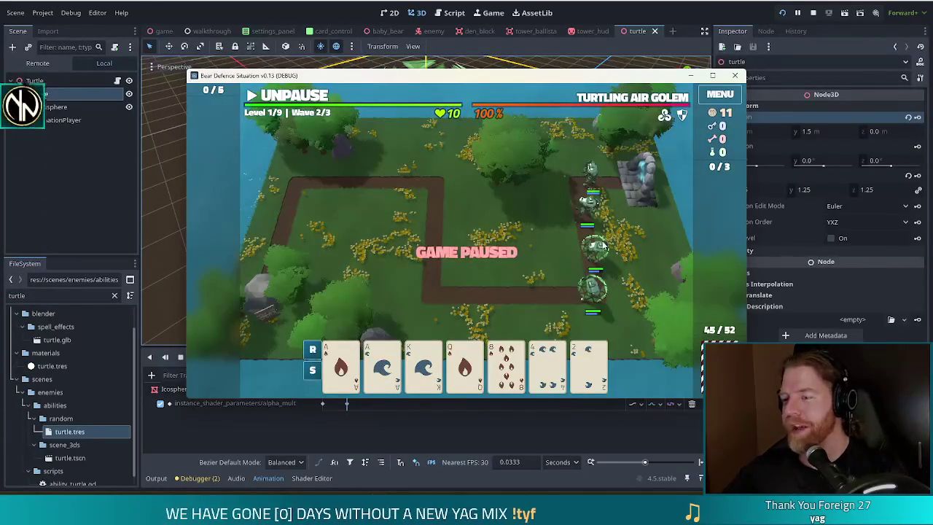
Resume and re-pause the wave, then stop the game and relaunch it from the editor
{"action": "left_click", "coordinate": [317, 100]}
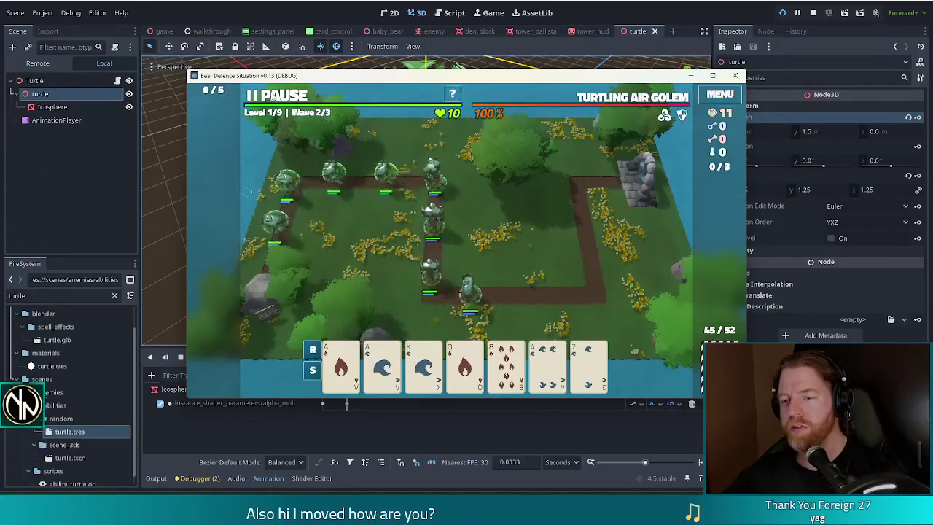
{"action": "left_click", "coordinate": [278, 101]}
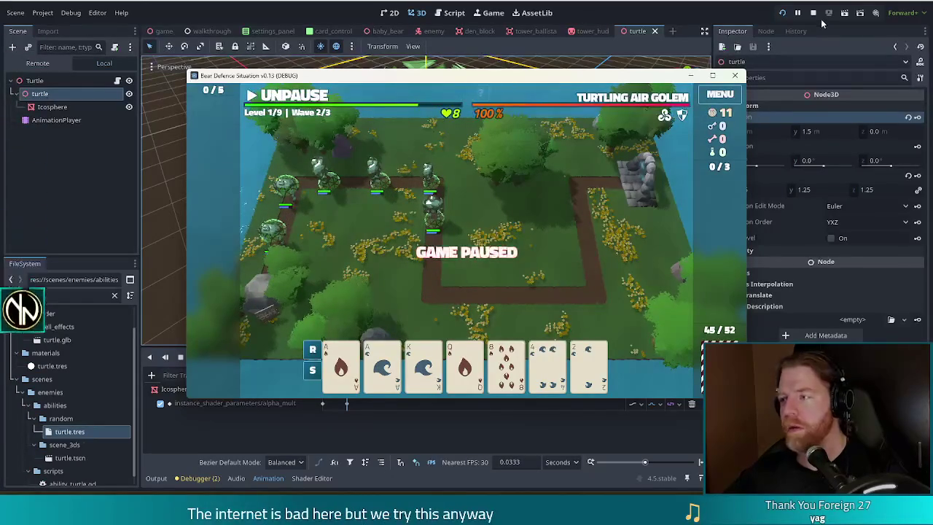
{"action": "left_click", "coordinate": [811, 14]}
{"action": "left_click", "coordinate": [782, 12]}
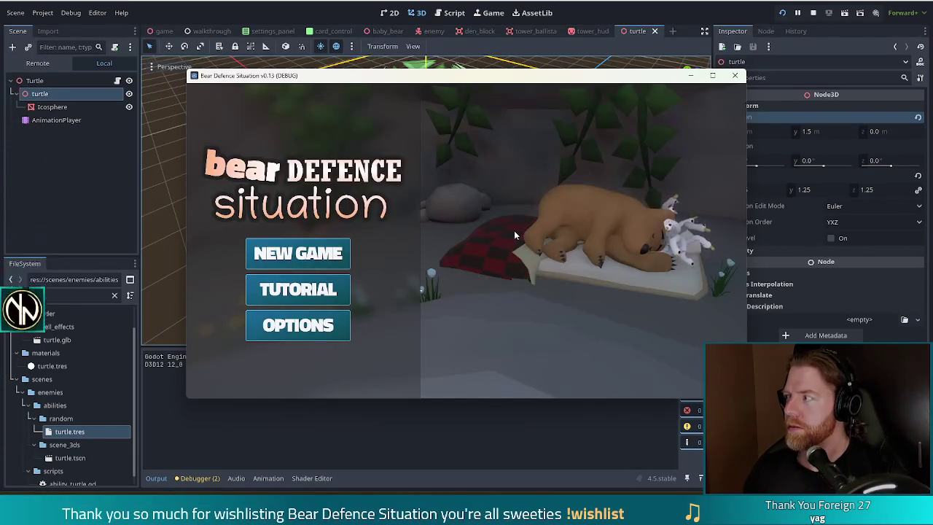
Start a new game, skip to wave 2 with the N debug key, then switch to the browser
{"action": "left_click", "coordinate": [311, 248]}
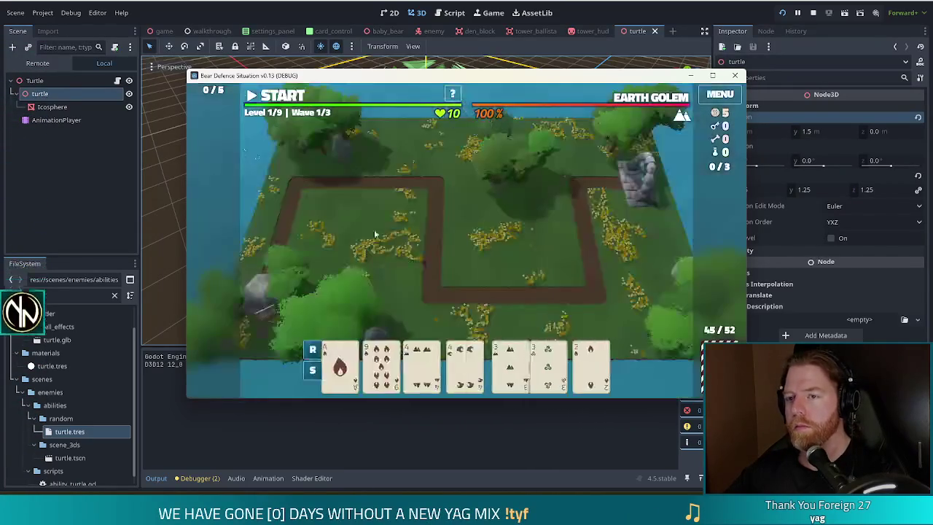
{"action": "key", "text": "n"}
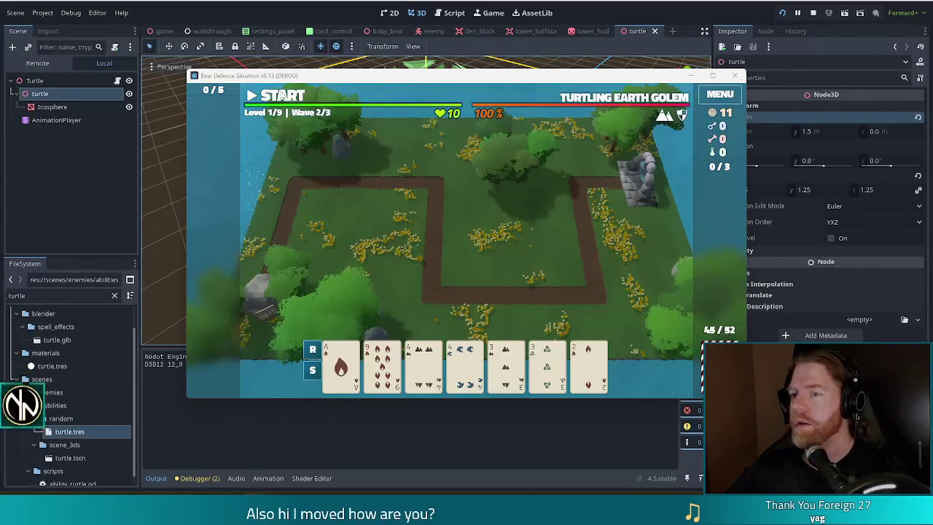
{"action": "key", "text": "alt+Tab"}
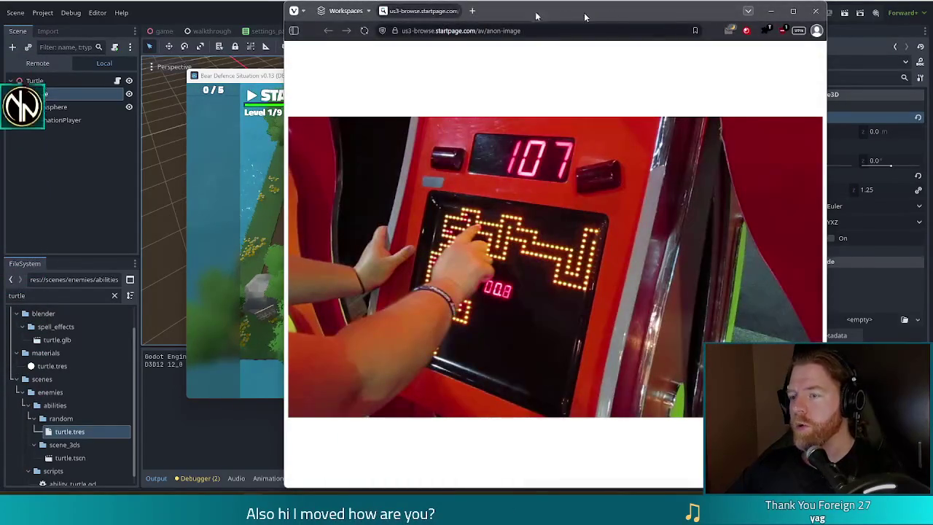
Drag the Vivaldi window to the left and close it
{"action": "left_click_drag", "start_coordinate": [603, 5], "coordinate": [443, 3]}
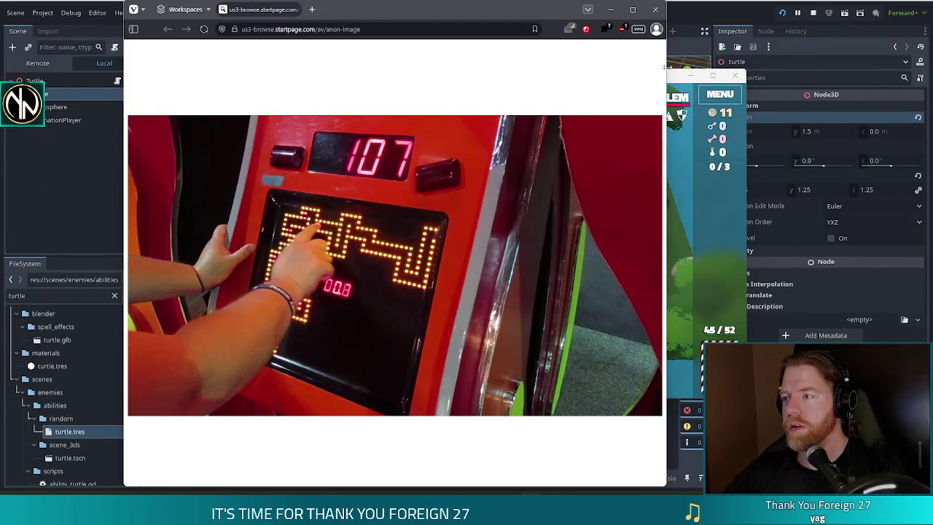
{"action": "left_click", "coordinate": [655, 13]}
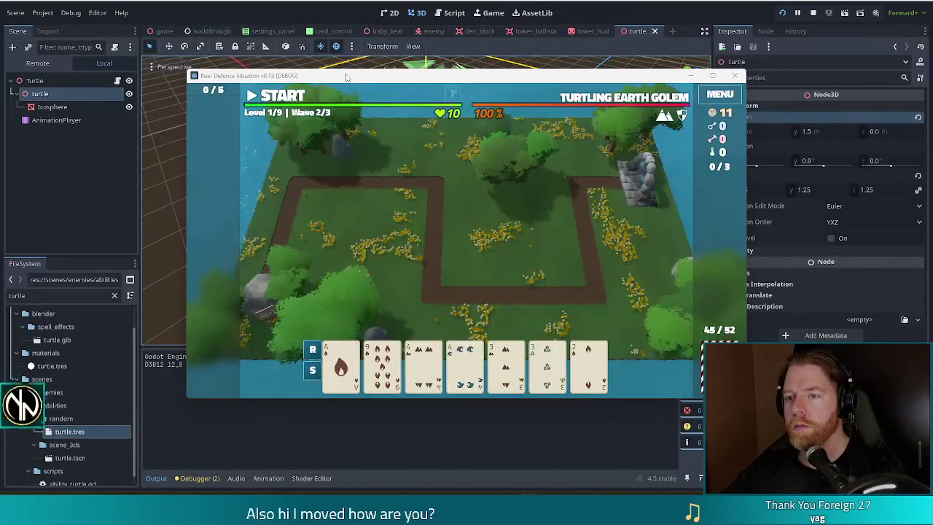
Start wave 2, pause once the golems walk the path, and stop the running game
{"action": "left_click", "coordinate": [286, 101]}
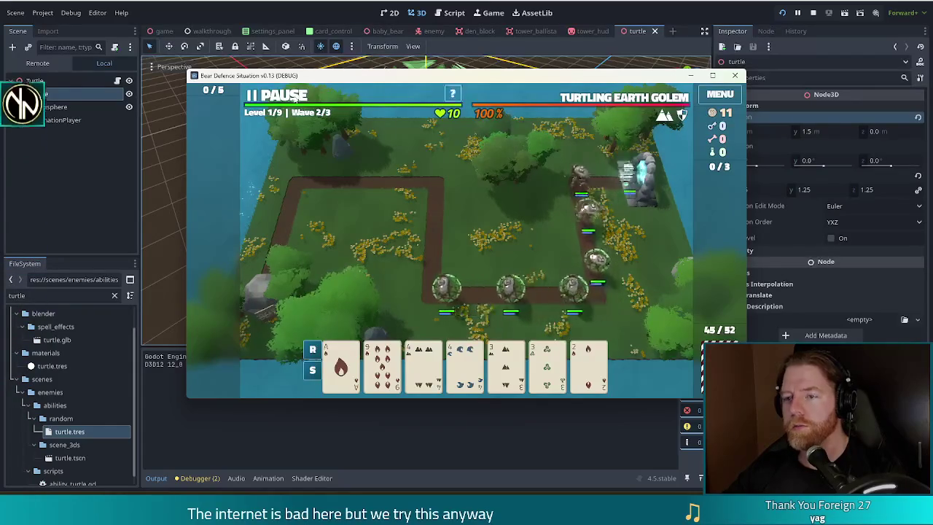
{"action": "key", "text": "space"}
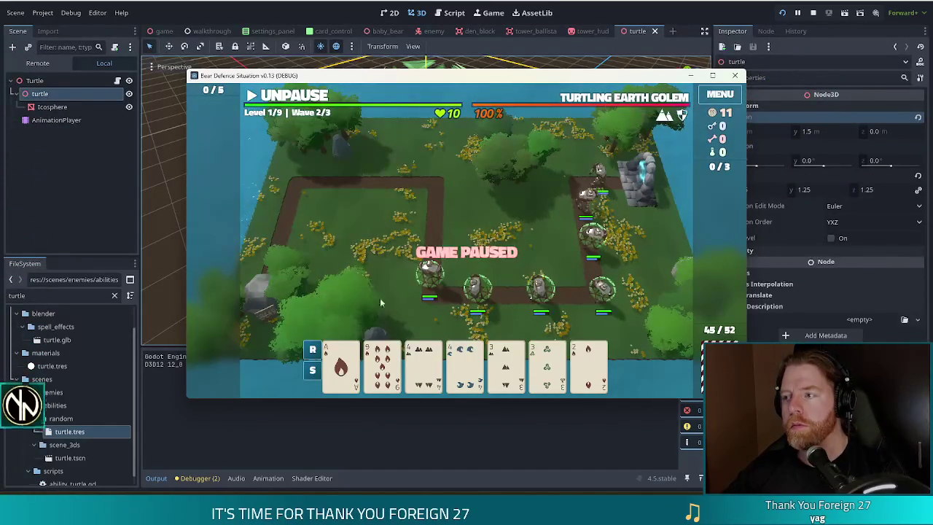
{"action": "left_click", "coordinate": [813, 15]}
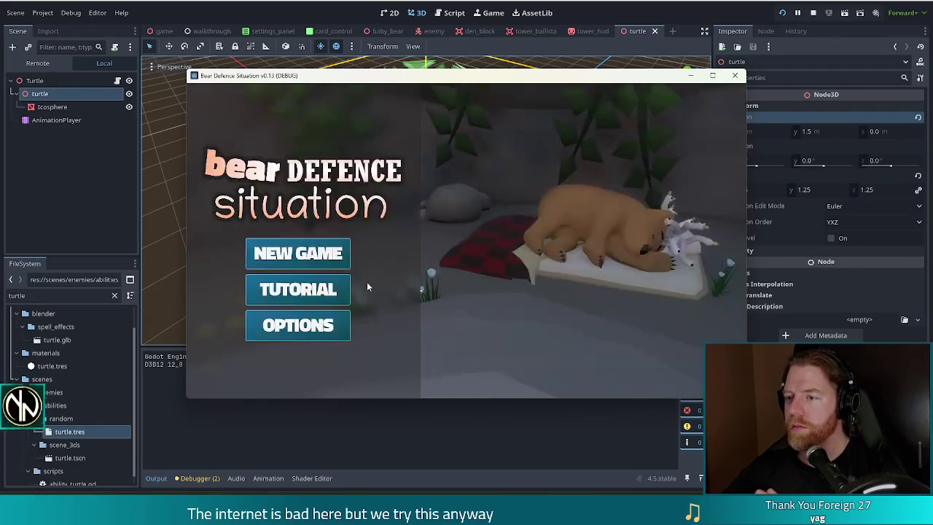
Start a new game, take the Training Wheels wish from the Wishing Well, and pick a 6 card
{"action": "left_click", "coordinate": [333, 248]}
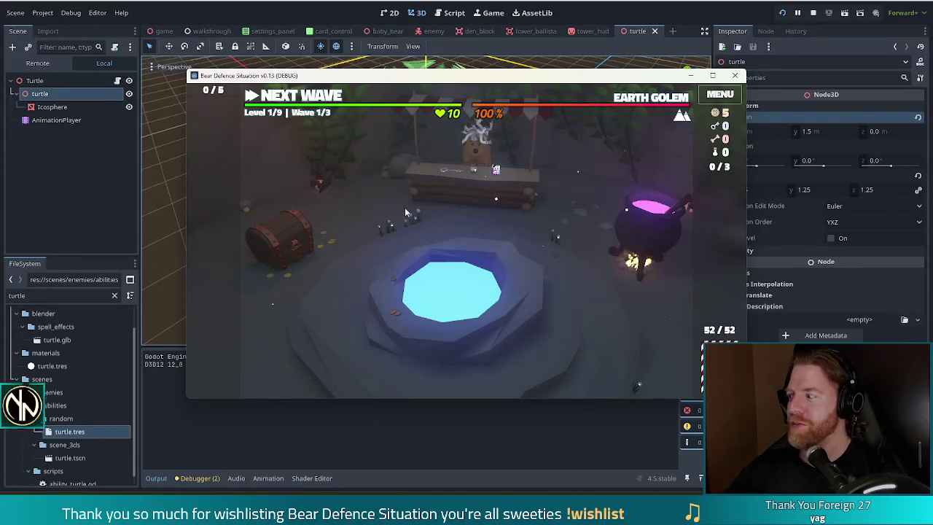
{"action": "mouse_move", "coordinate": [631, 84]}
{"action": "left_mouse_down"}
{"action": "mouse_move", "coordinate": [580, 77]}
{"action": "mouse_move", "coordinate": [595, 70]}
{"action": "left_mouse_up"}
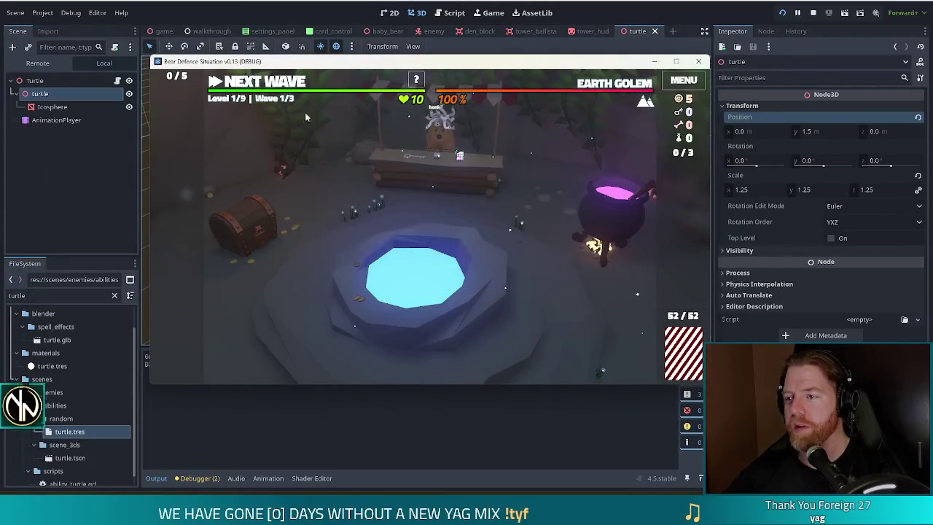
{"action": "left_click", "coordinate": [460, 254]}
{"action": "left_click", "coordinate": [522, 274]}
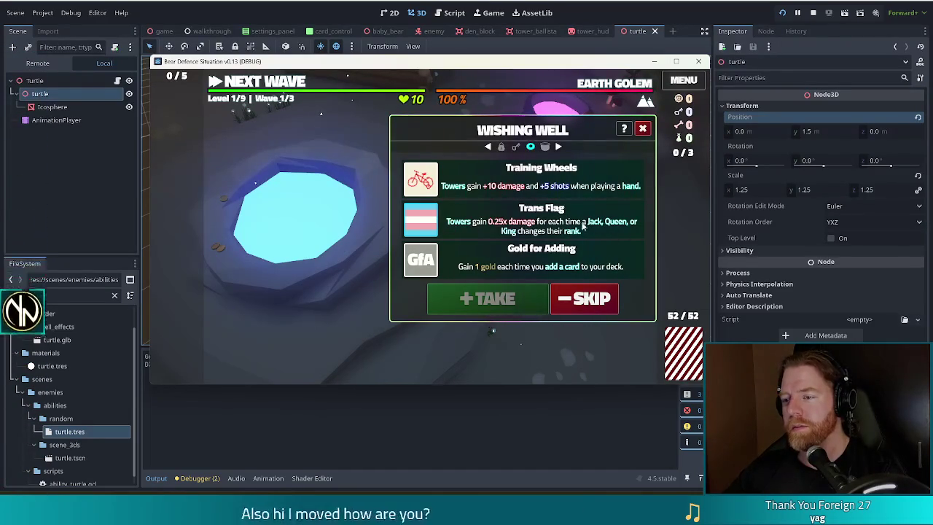
{"action": "mouse_move", "coordinate": [432, 224]}
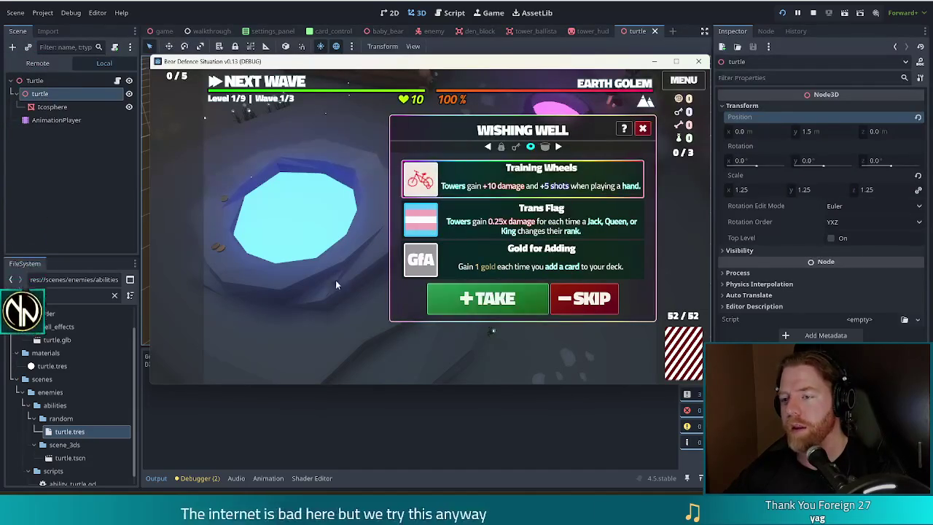
{"action": "left_click", "coordinate": [467, 304]}
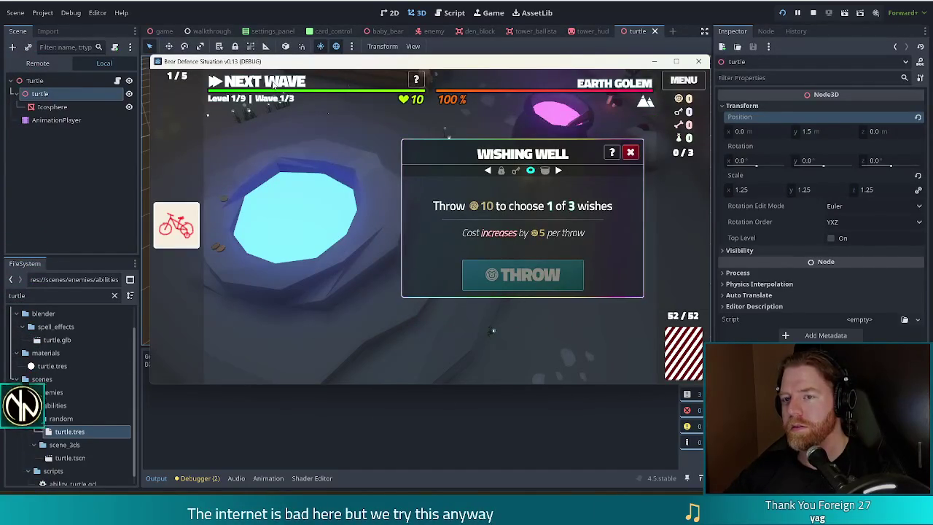
{"action": "left_click", "coordinate": [274, 84]}
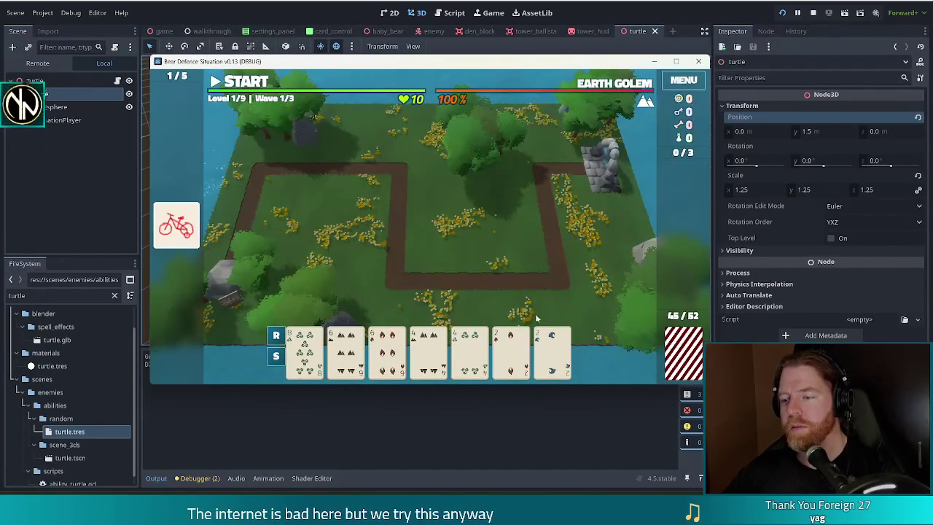
{"action": "left_click", "coordinate": [346, 350]}
Play a Two Pair of sixes and fours to build the first Ballista tower
{"action": "left_click", "coordinate": [387, 350]}
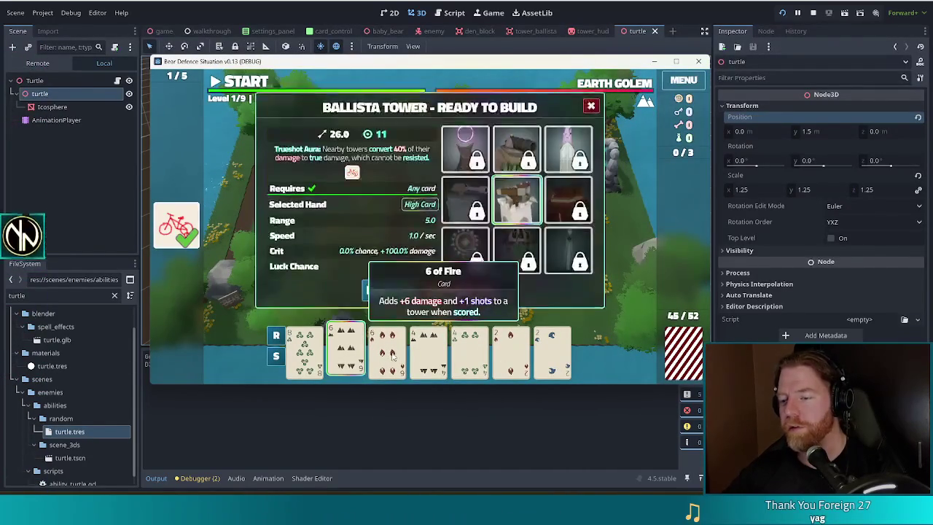
{"action": "left_click", "coordinate": [441, 355]}
{"action": "left_click", "coordinate": [470, 350]}
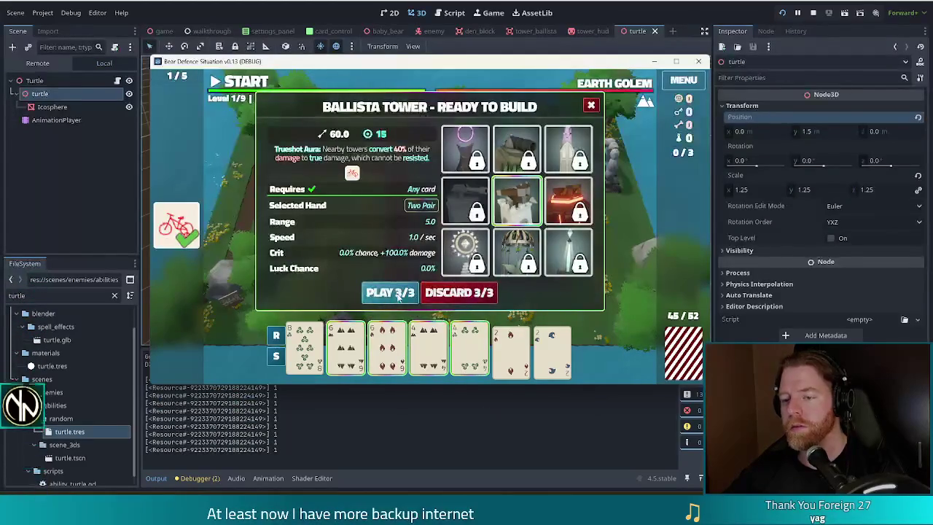
{"action": "left_click", "coordinate": [397, 294]}
{"action": "left_click", "coordinate": [505, 237]}
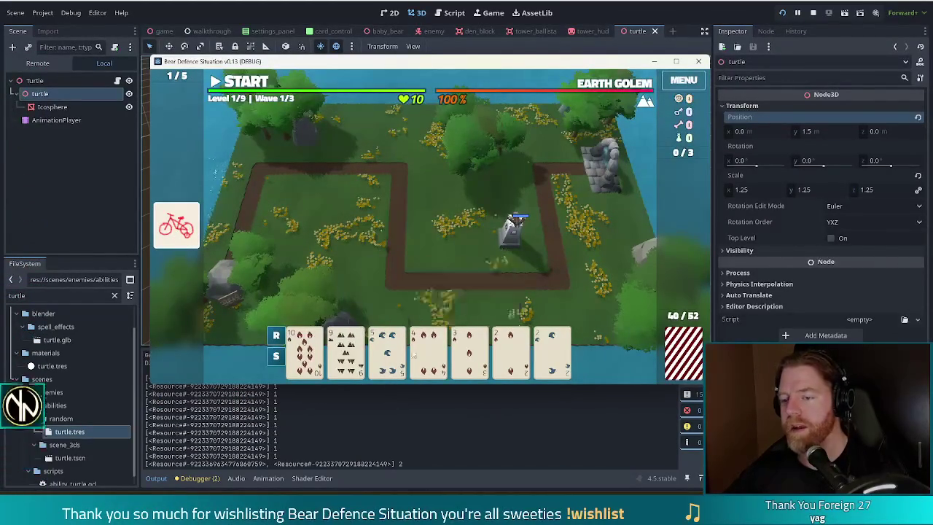
Discard unwanted cards twice to draw a better hand
{"action": "left_click", "coordinate": [429, 351]}
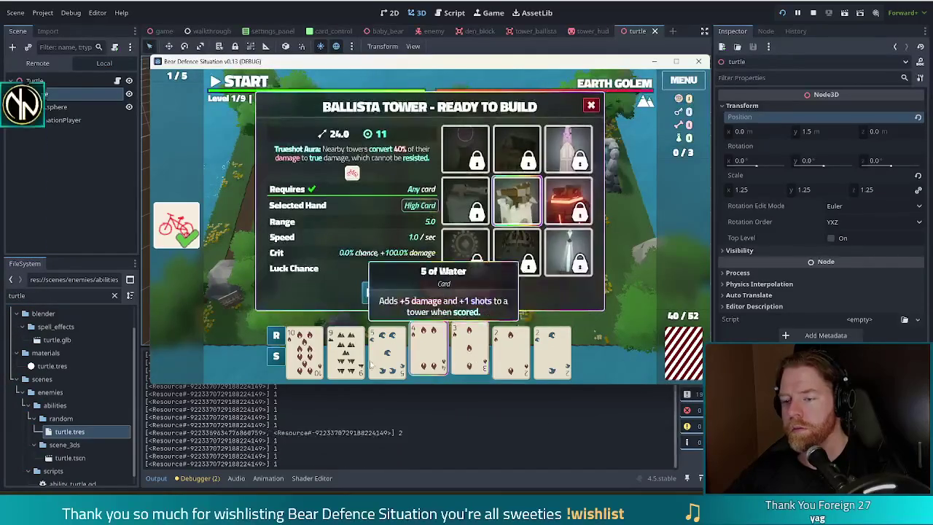
{"action": "left_click", "coordinate": [372, 365]}
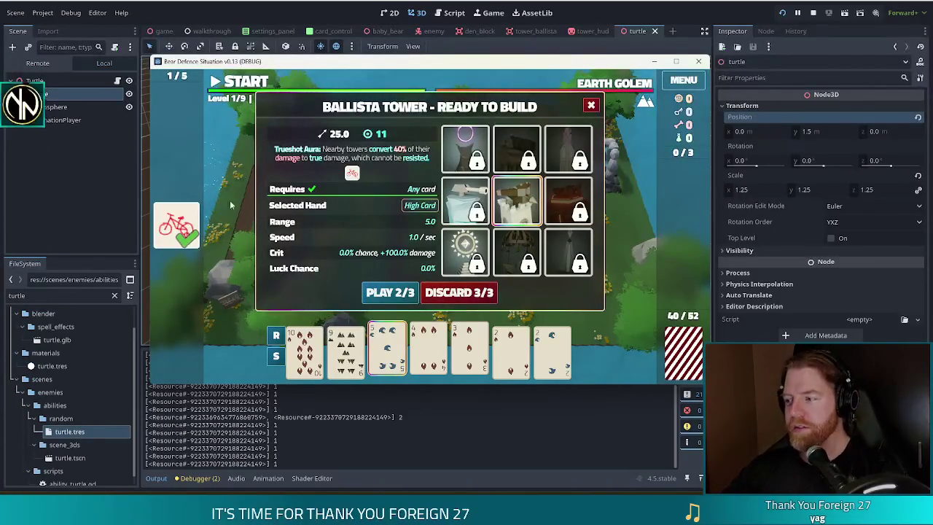
{"action": "left_click", "coordinate": [470, 292]}
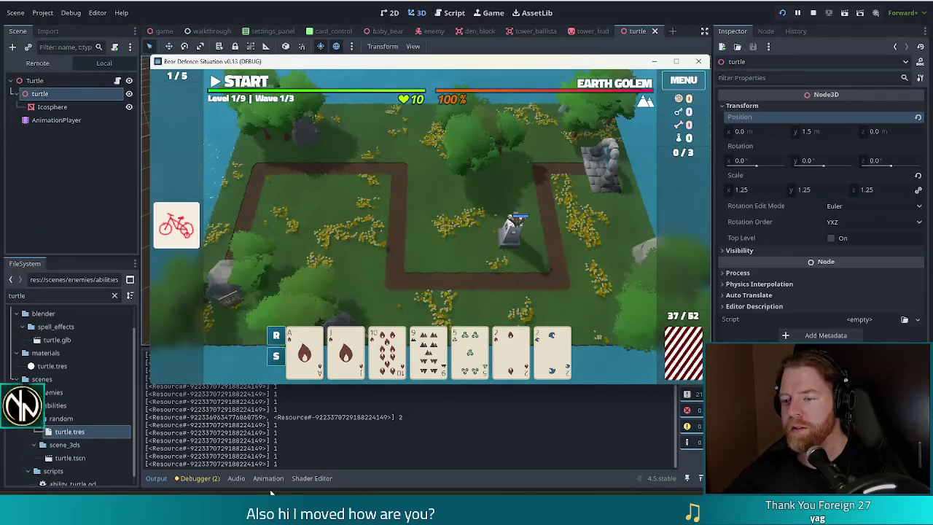
{"action": "left_click", "coordinate": [440, 361]}
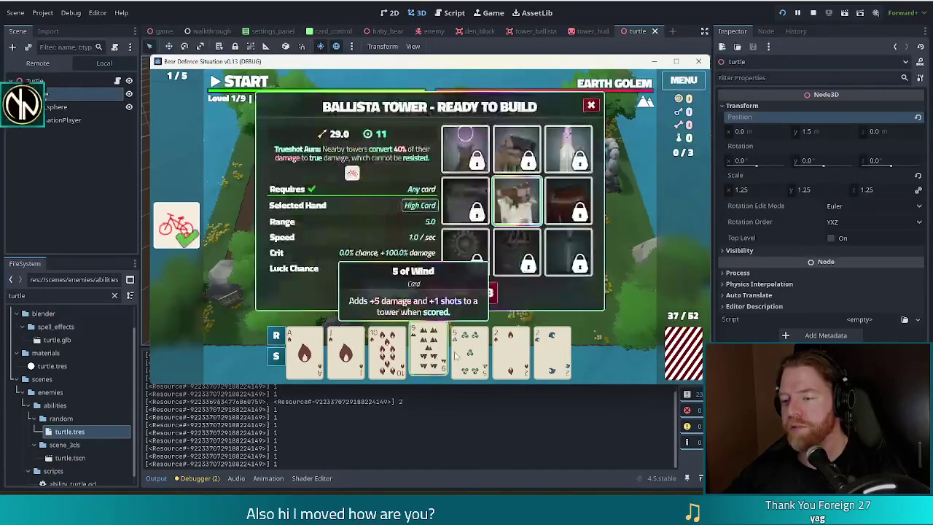
{"action": "left_click", "coordinate": [387, 350]}
{"action": "left_click", "coordinate": [428, 349]}
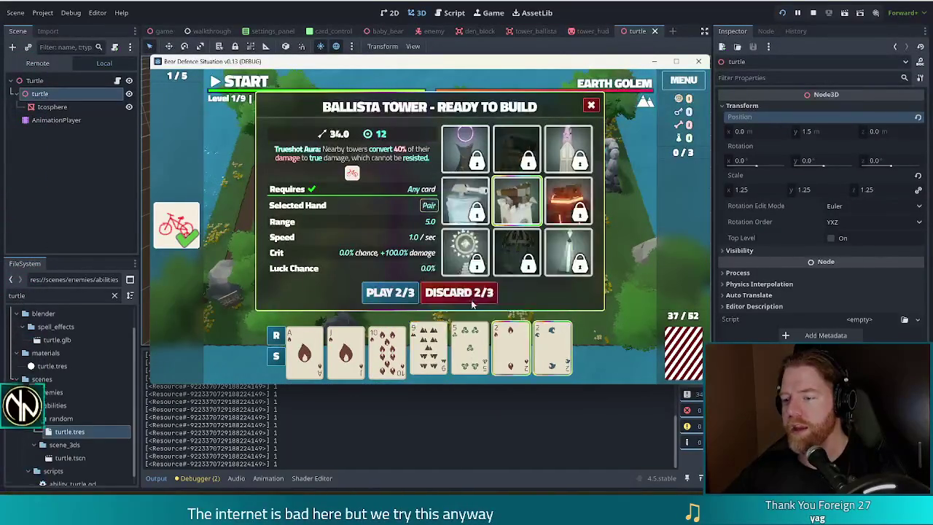
{"action": "left_click", "coordinate": [473, 293]}
Play jacks and tens as Two Pair for a second Ballista, then start wave 1
{"action": "left_click", "coordinate": [346, 350]}
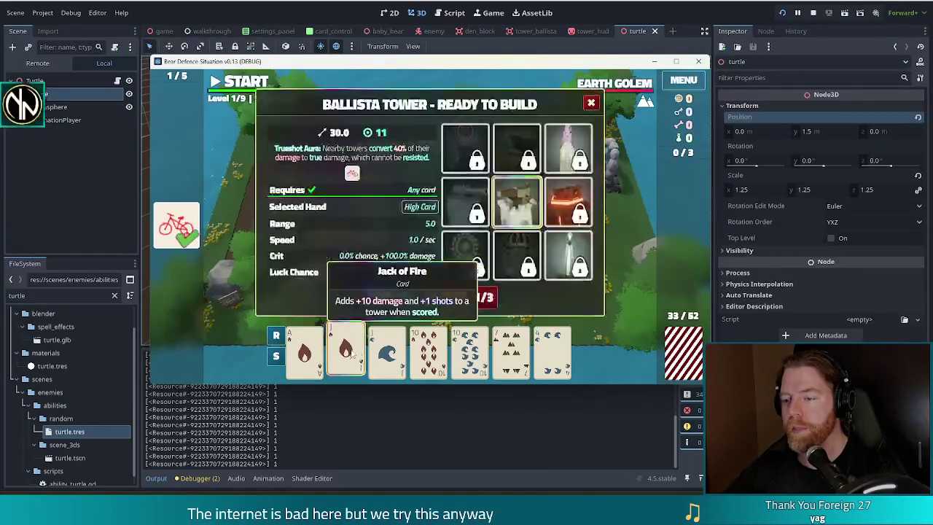
{"action": "left_click", "coordinate": [387, 349]}
{"action": "left_click", "coordinate": [428, 350]}
{"action": "left_click", "coordinate": [470, 349]}
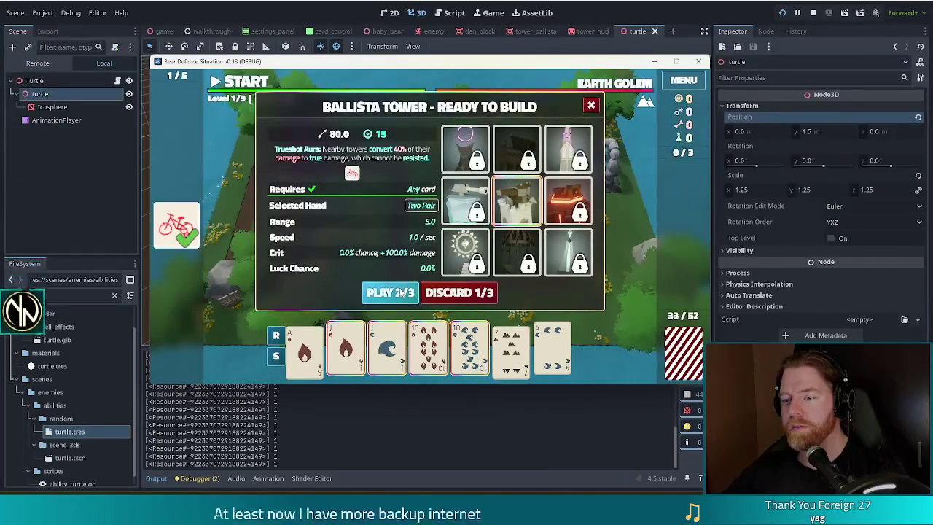
{"action": "left_click", "coordinate": [392, 292]}
{"action": "left_click", "coordinate": [438, 237]}
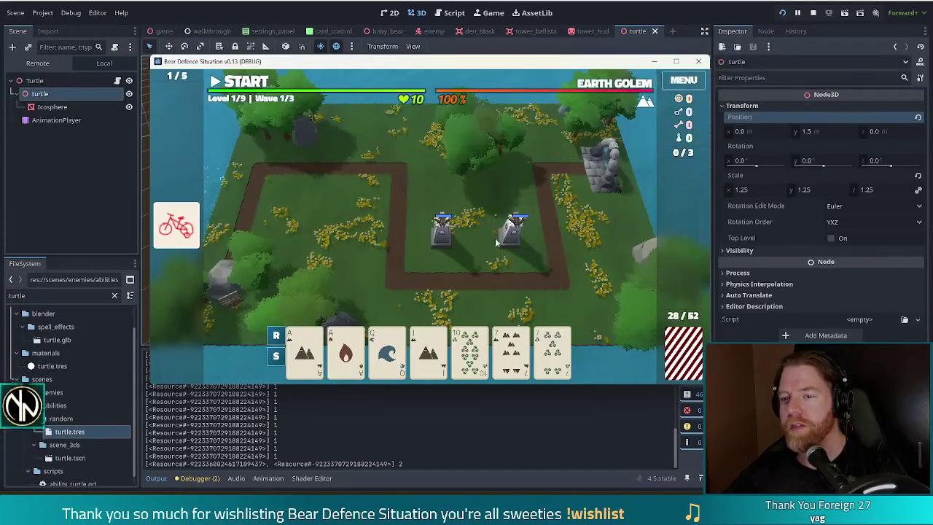
{"action": "left_click", "coordinate": [249, 89]}
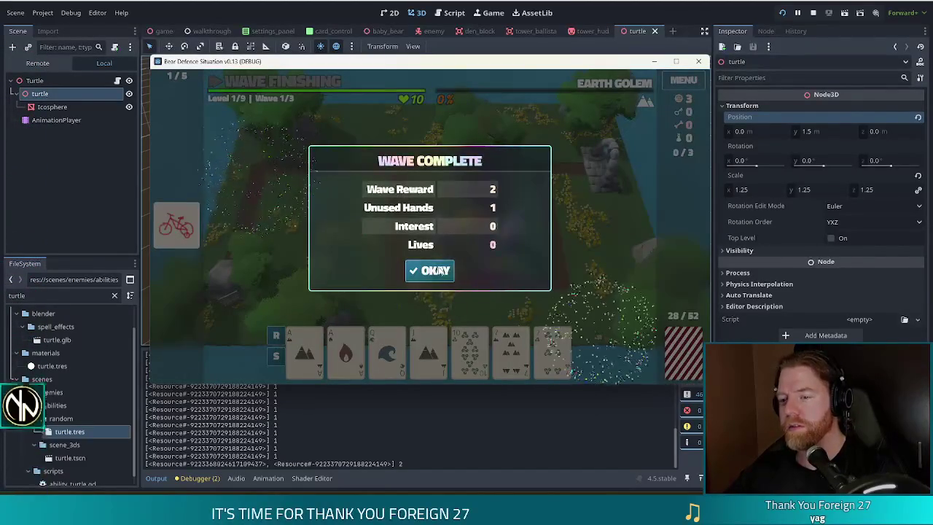
Dismiss the wave summary and play a pair of aces to place a third Ballista
{"action": "left_click", "coordinate": [450, 270]}
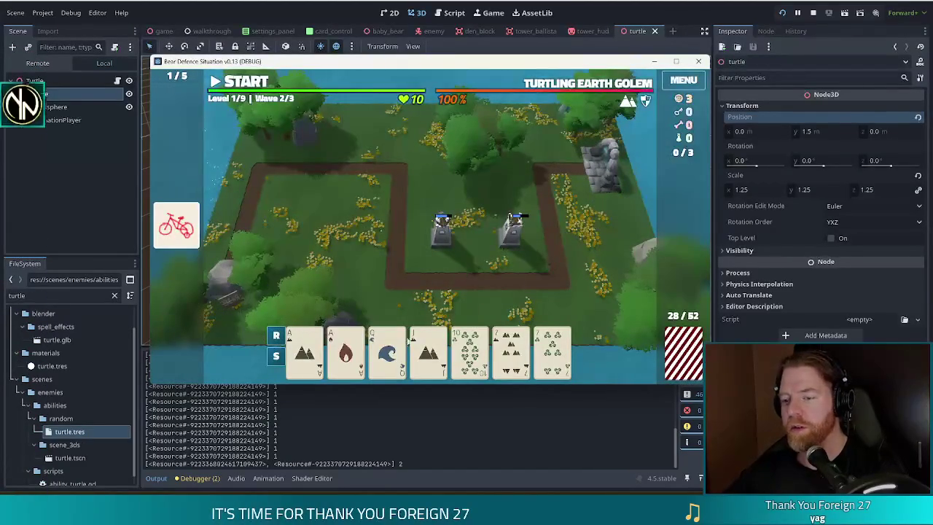
{"action": "left_click", "coordinate": [304, 354]}
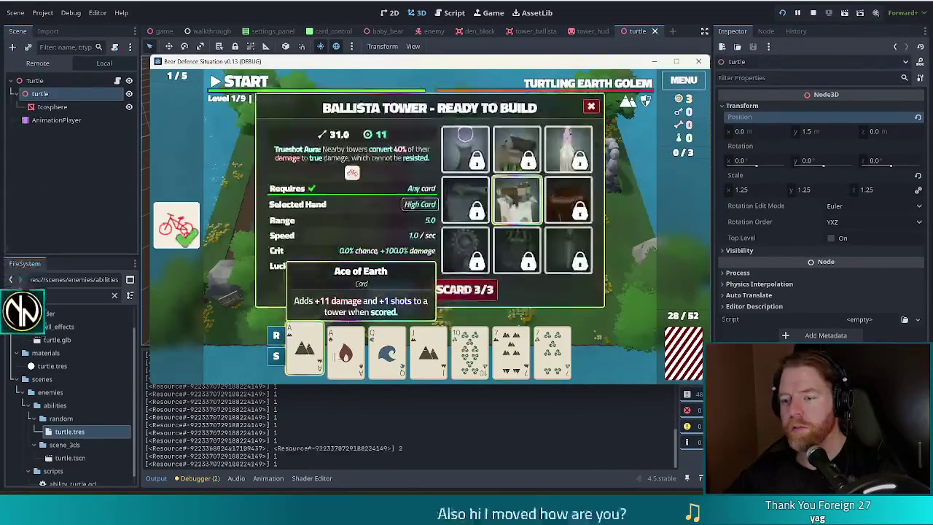
{"action": "left_click", "coordinate": [346, 353]}
{"action": "left_click", "coordinate": [390, 293]}
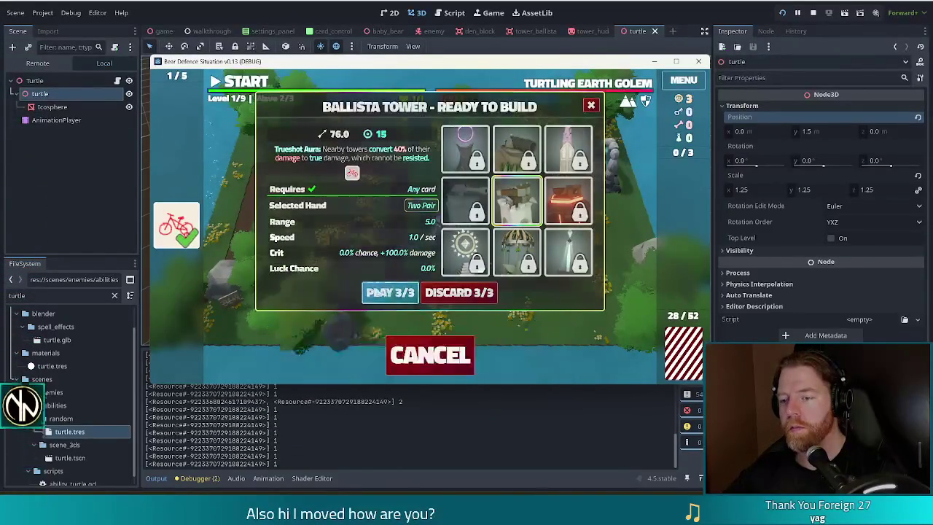
{"action": "left_click", "coordinate": [363, 196]}
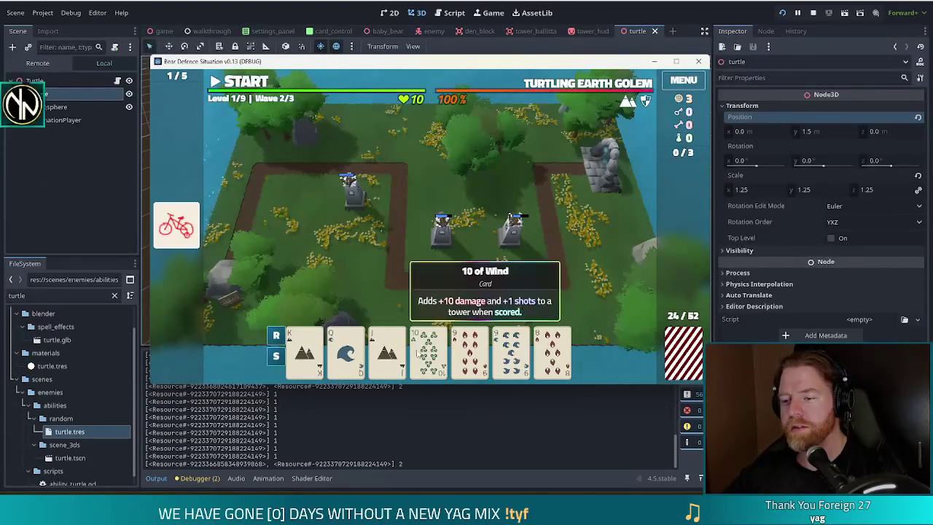
Discard for new cards, then play kings and queens as Two Pair for a fourth Ballista by the left path
{"action": "left_click", "coordinate": [424, 355]}
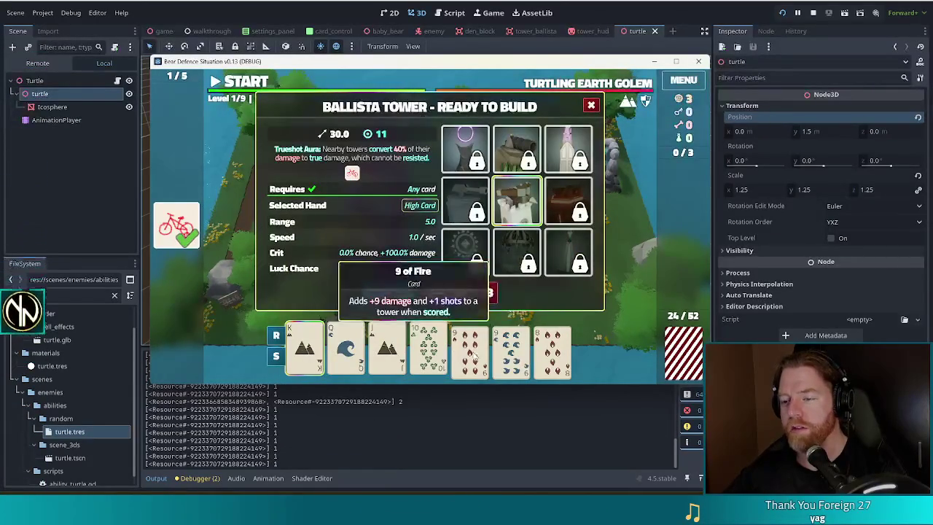
{"action": "left_click", "coordinate": [482, 298]}
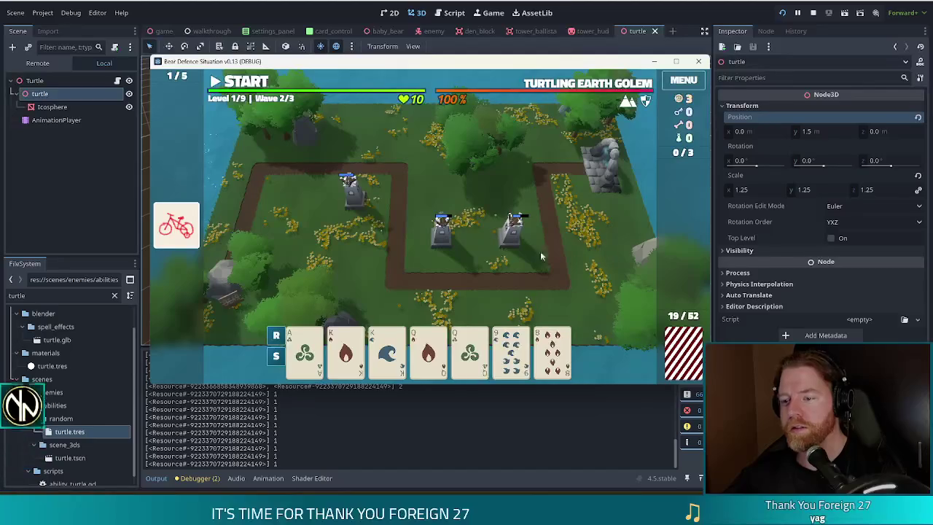
{"action": "left_click", "coordinate": [387, 355]}
{"action": "left_click", "coordinate": [427, 355]}
{"action": "left_click", "coordinate": [470, 355]}
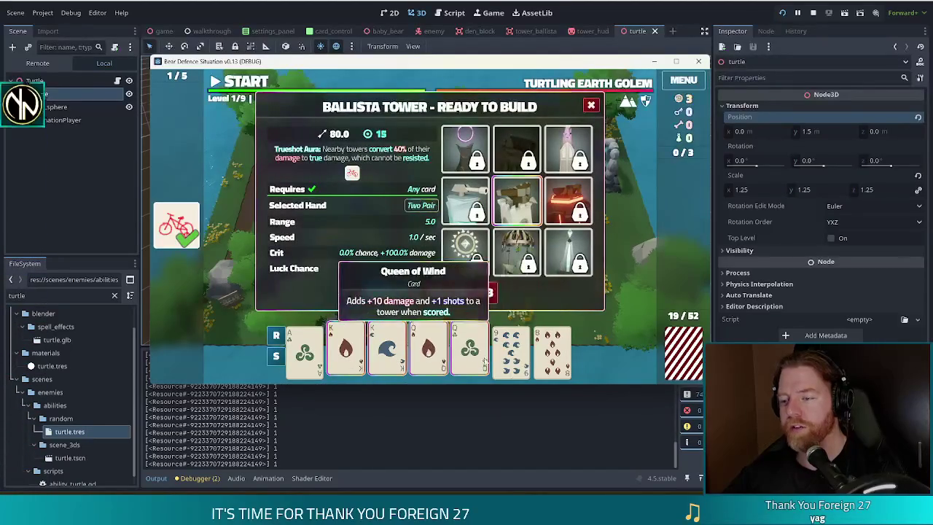
{"action": "left_click", "coordinate": [390, 293]}
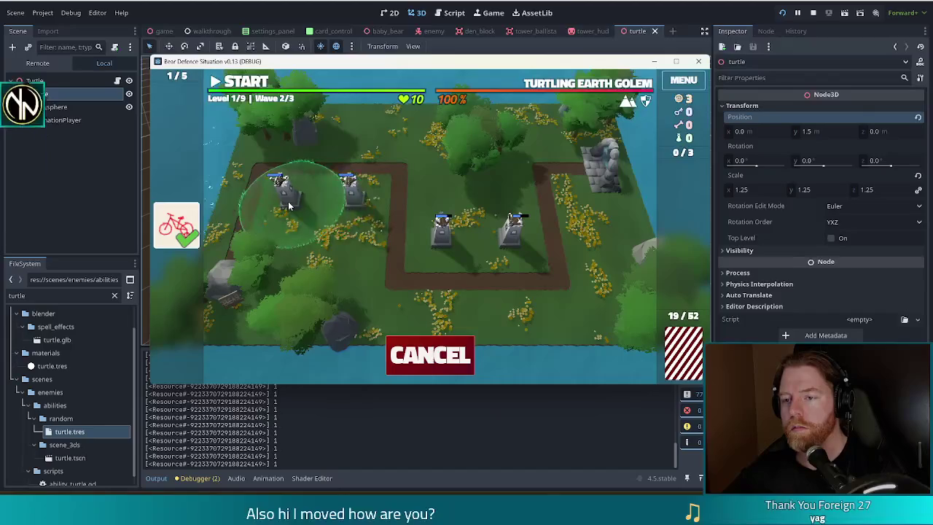
{"action": "left_click", "coordinate": [281, 188]}
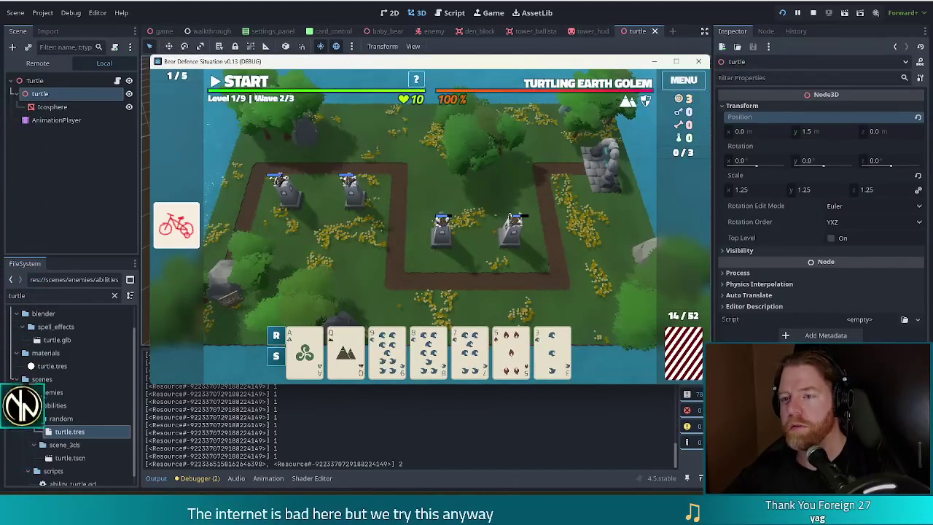
Run wave 2, dismiss its completion summary, and stop the game
{"action": "left_click", "coordinate": [247, 82]}
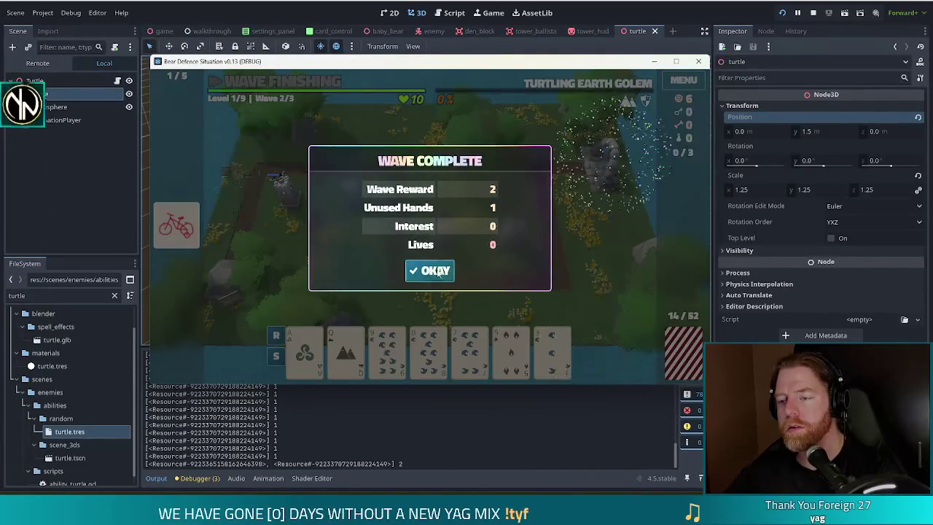
{"action": "left_click", "coordinate": [435, 271]}
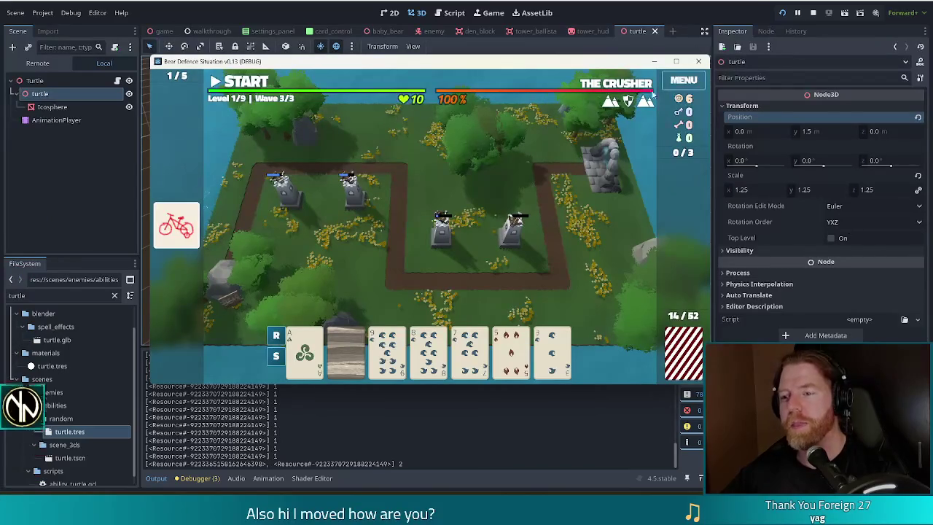
{"action": "left_click", "coordinate": [813, 12]}
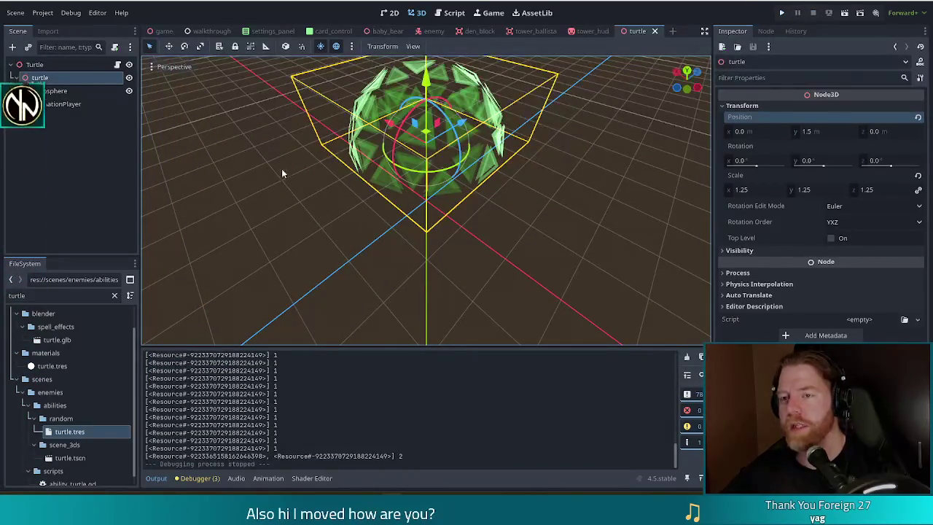
Set the show animation length to 0.25 s, moving the alpha_mult keyframe to about 0.23 s
{"action": "left_click", "coordinate": [57, 104]}
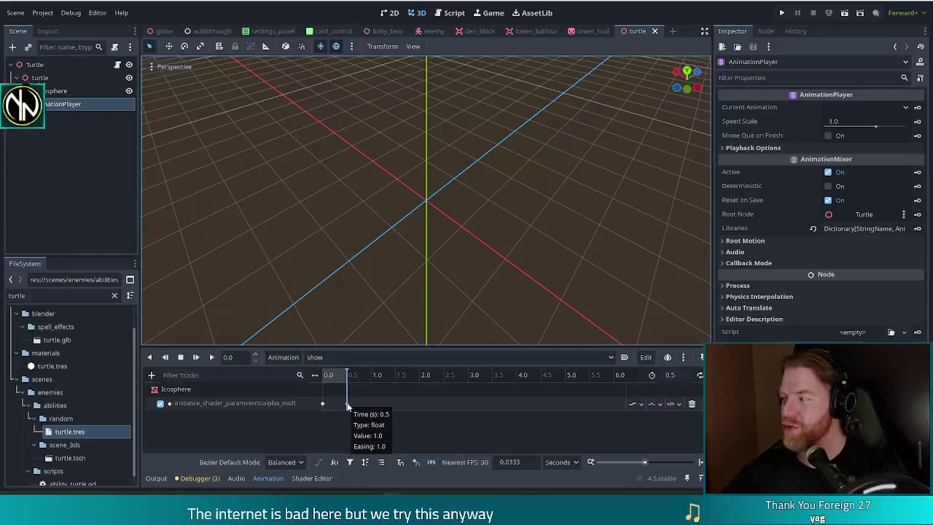
{"action": "left_click_drag", "start_coordinate": [347, 406], "coordinate": [334, 406]}
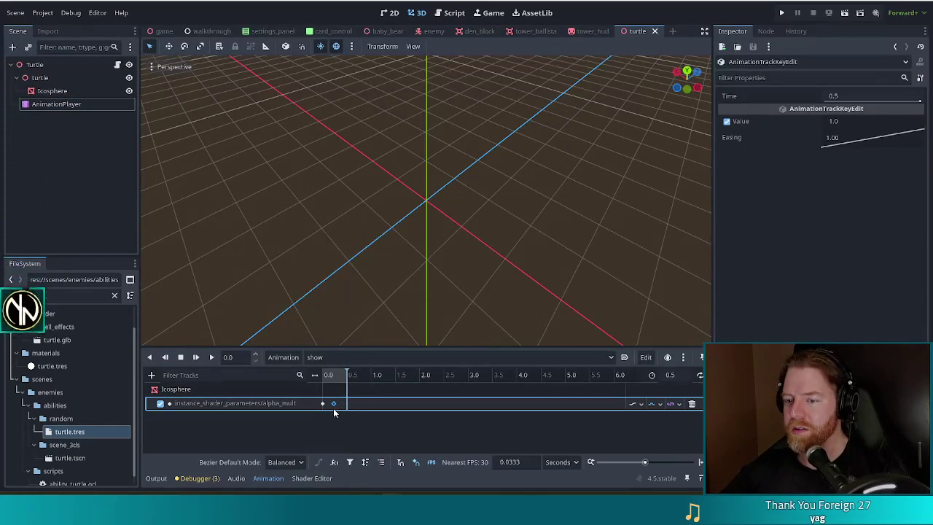
{"action": "left_click", "coordinate": [333, 378]}
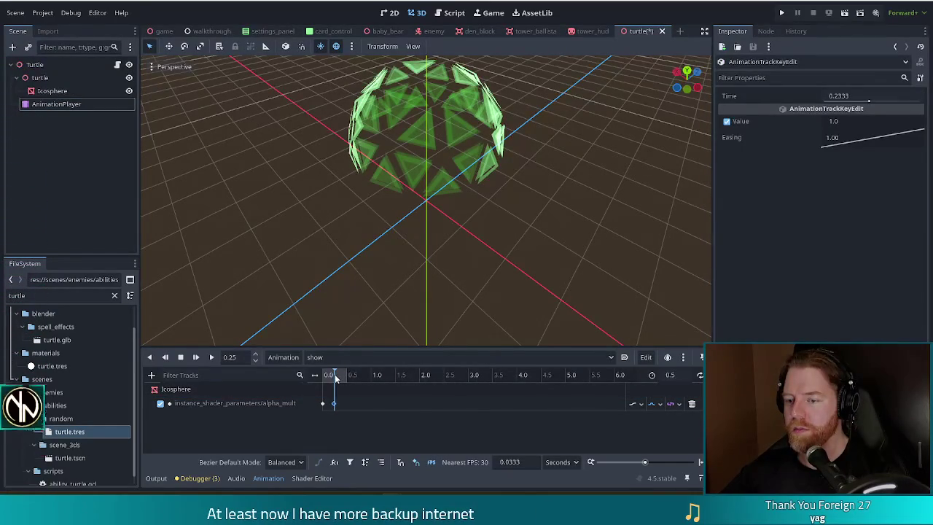
{"action": "left_click", "coordinate": [675, 375]}
{"action": "type", "text": "0.25"}
{"action": "key", "text": "Return"}
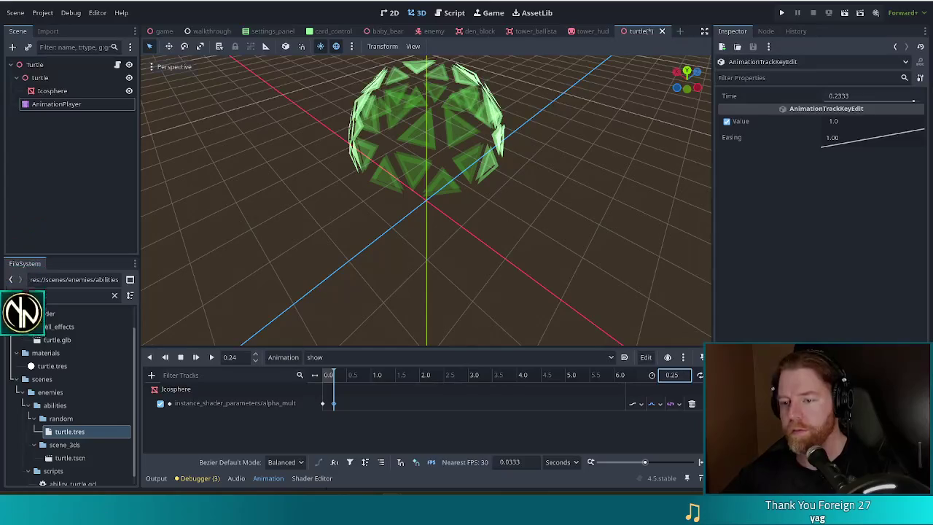
{"action": "left_click", "coordinate": [323, 376]}
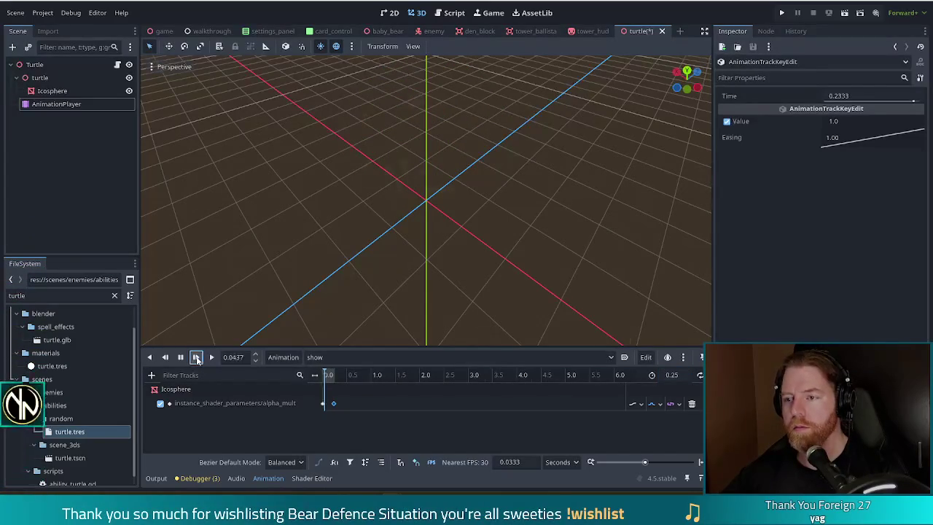
Replay the fade-in from the start, save the turtle scene, and launch the game
{"action": "left_click", "coordinate": [196, 358]}
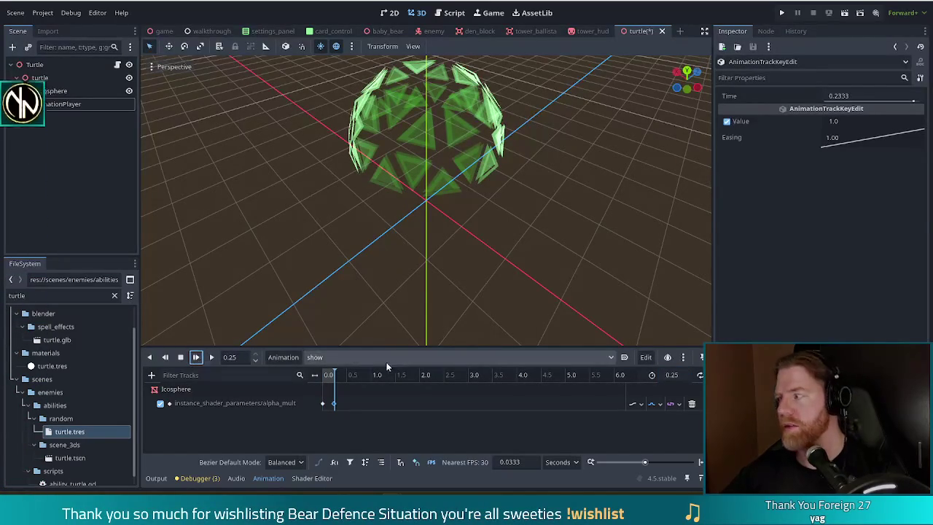
{"action": "key", "text": "ctrl+s"}
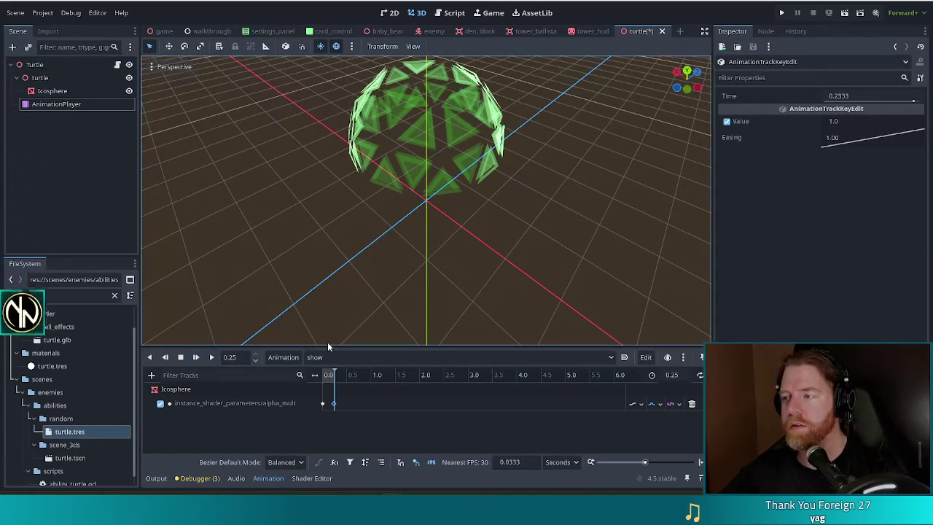
{"action": "left_click", "coordinate": [782, 14]}
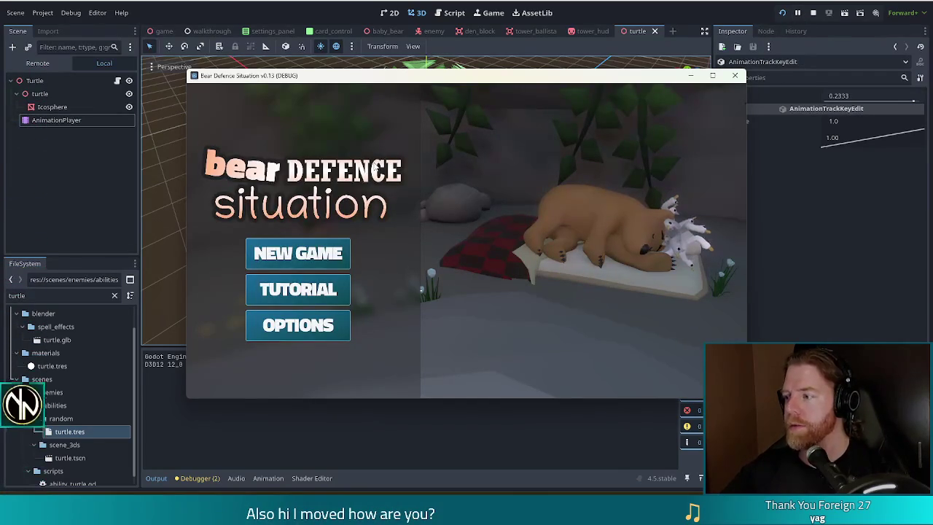
Start a new game, enter the level, and discard a card for a fresh draw
{"action": "left_click", "coordinate": [318, 244]}
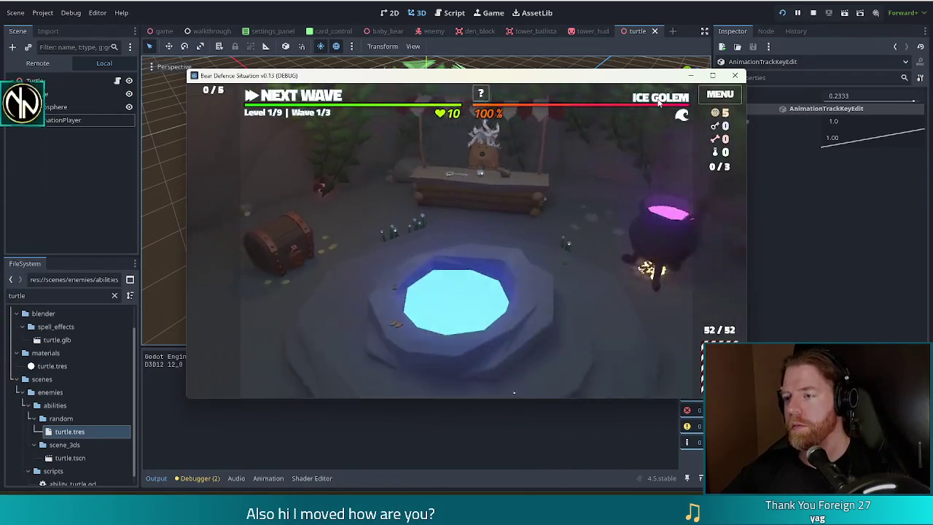
{"action": "mouse_move", "coordinate": [660, 102]}
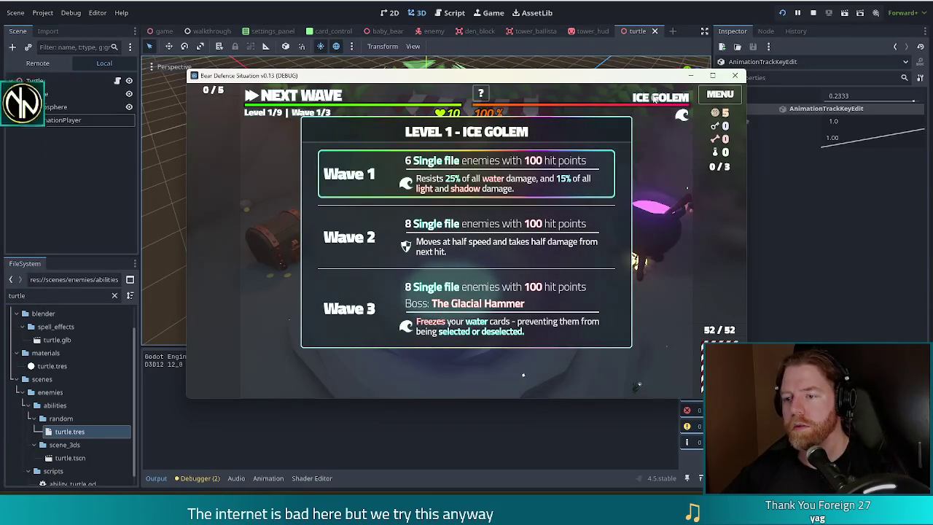
{"action": "left_click", "coordinate": [288, 106]}
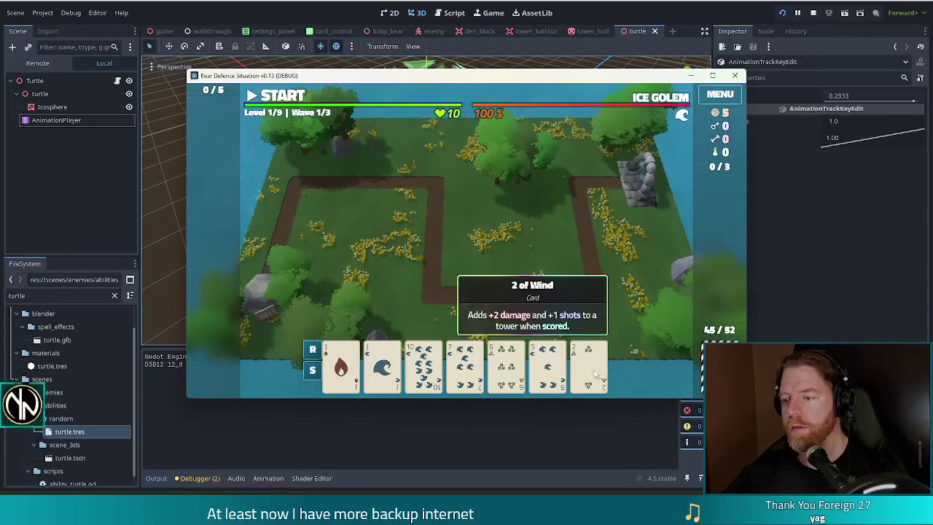
{"action": "left_click", "coordinate": [509, 373]}
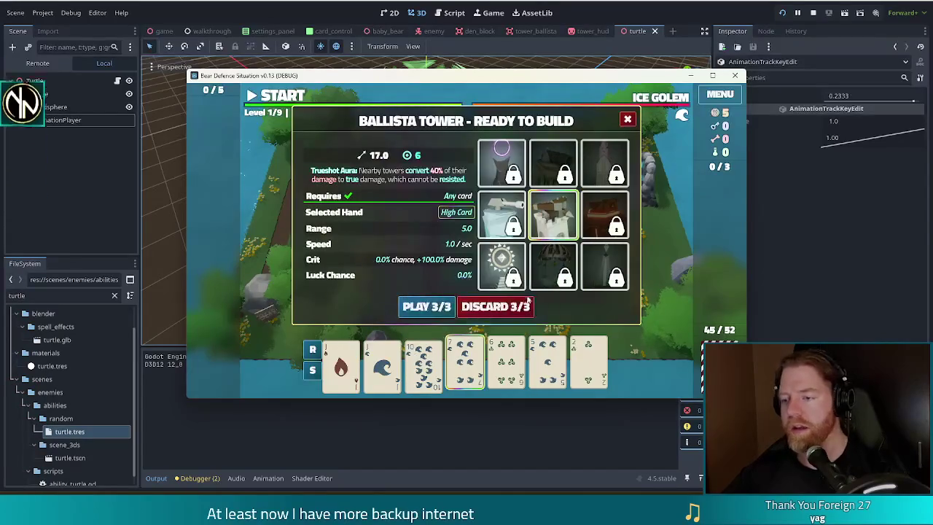
{"action": "left_click", "coordinate": [500, 306]}
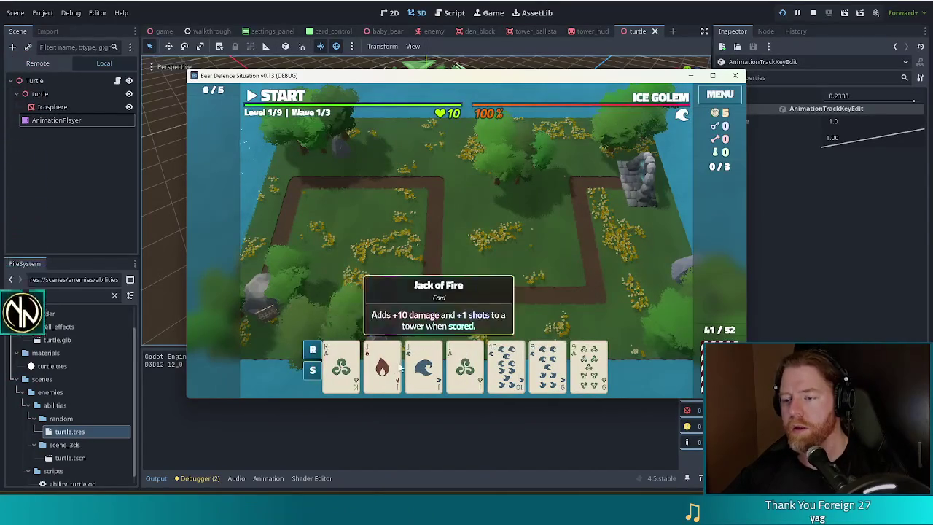
Play three jacks as Three of a Kind and place a Ballista beside the path
{"action": "left_click", "coordinate": [382, 364]}
{"action": "left_click", "coordinate": [423, 364]}
{"action": "left_click", "coordinate": [465, 364]}
{"action": "left_click", "coordinate": [546, 364]}
{"action": "left_click", "coordinate": [589, 365]}
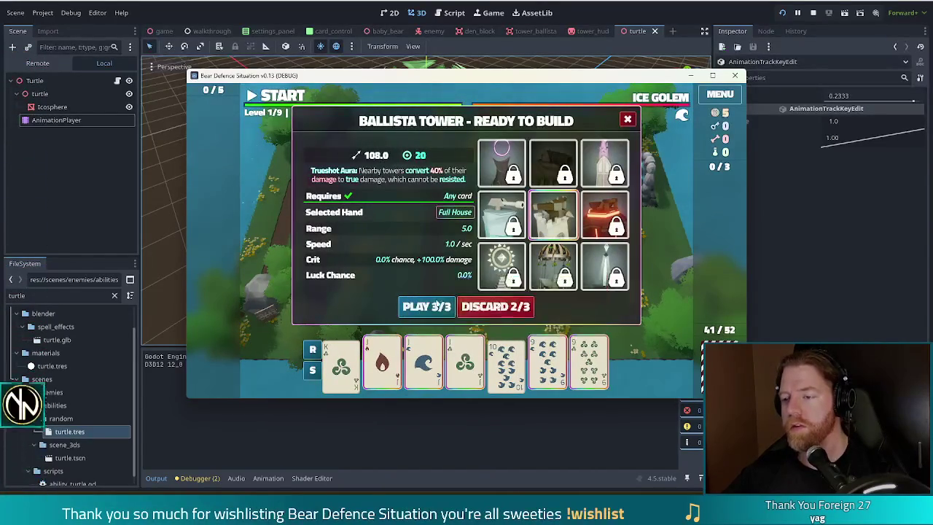
{"action": "left_click", "coordinate": [430, 307]}
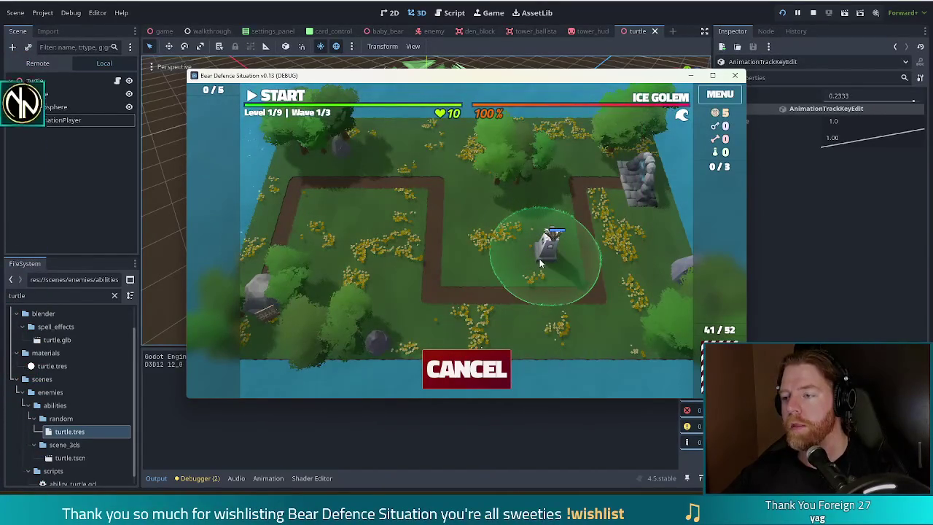
{"action": "right_click", "coordinate": [530, 268]}
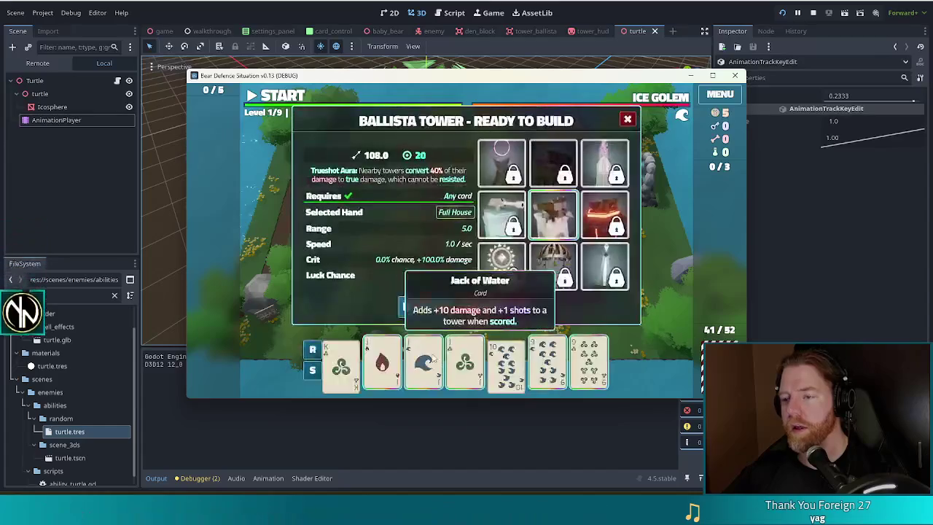
{"action": "left_click", "coordinate": [547, 365]}
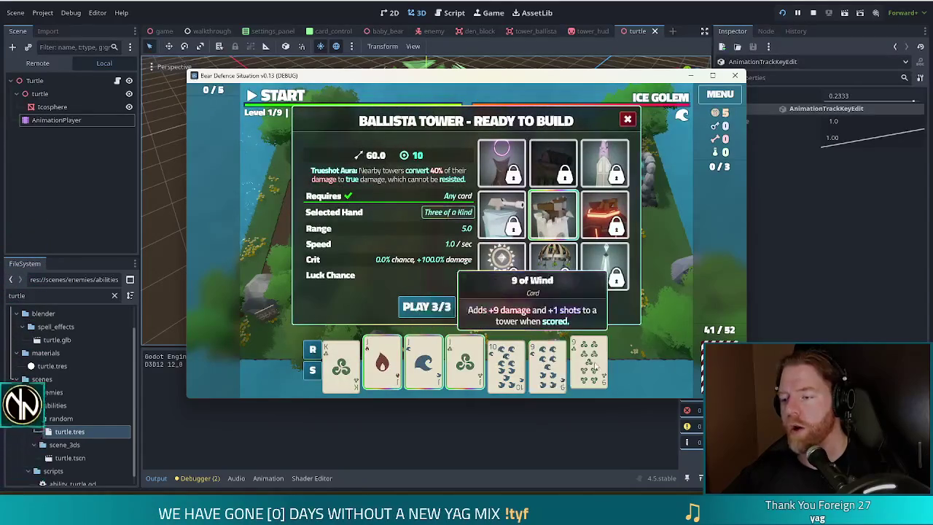
{"action": "left_click", "coordinate": [589, 364]}
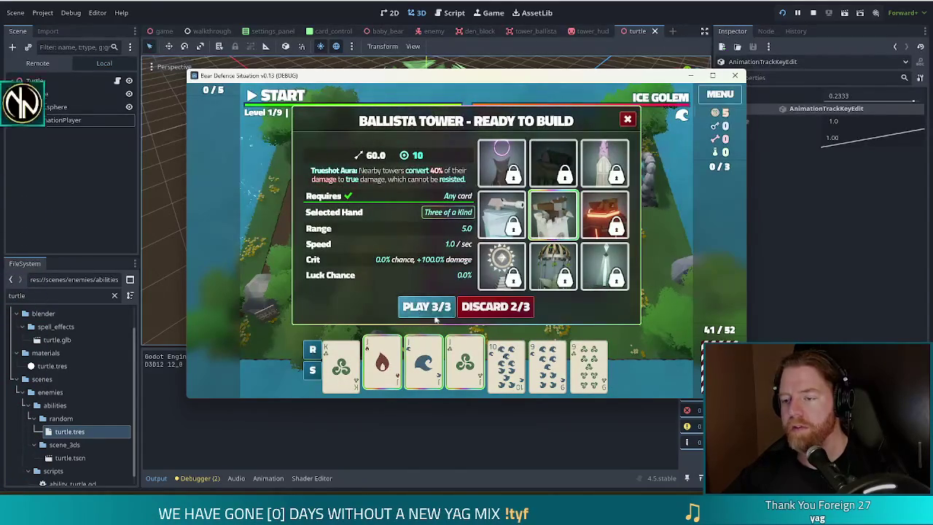
{"action": "left_click", "coordinate": [426, 312]}
{"action": "left_click", "coordinate": [538, 259]}
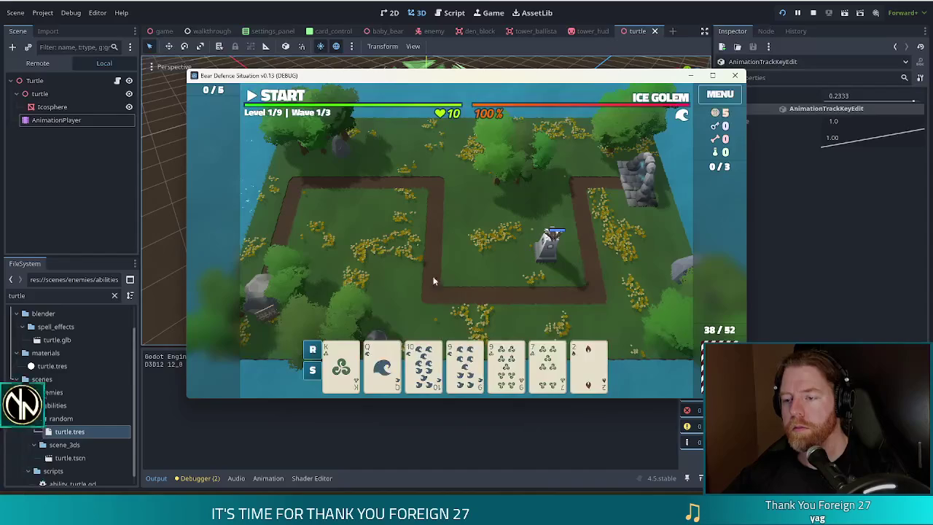
Discard the 7 and 2, build a second Ballista next to the first, and dismiss the wave summary
{"action": "left_click", "coordinate": [587, 370]}
{"action": "left_click", "coordinate": [545, 306]}
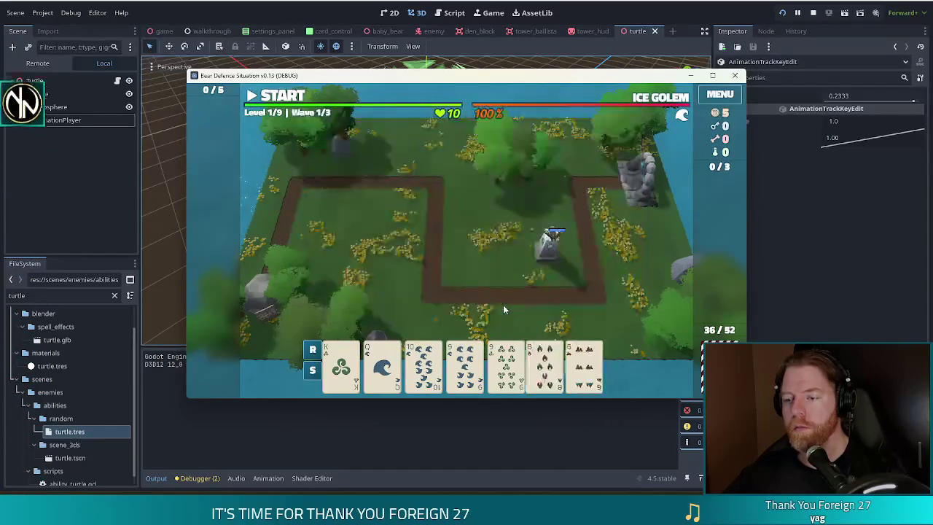
{"action": "left_click", "coordinate": [427, 306]}
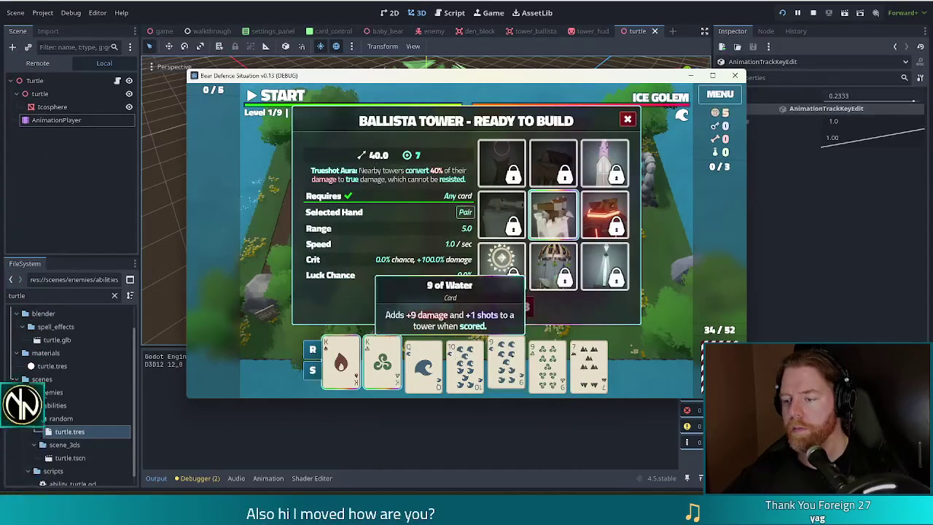
{"action": "left_click", "coordinate": [422, 368]}
{"action": "left_click", "coordinate": [427, 306]}
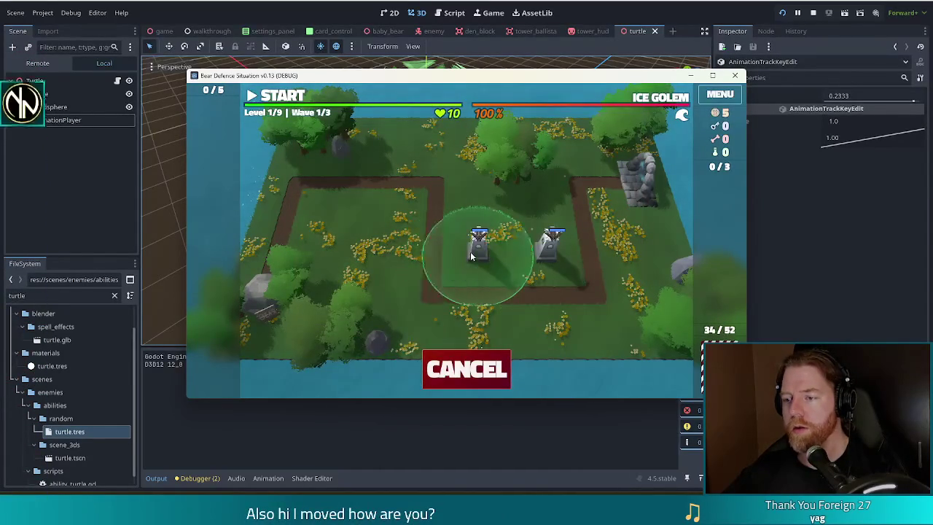
{"action": "left_click", "coordinate": [477, 247]}
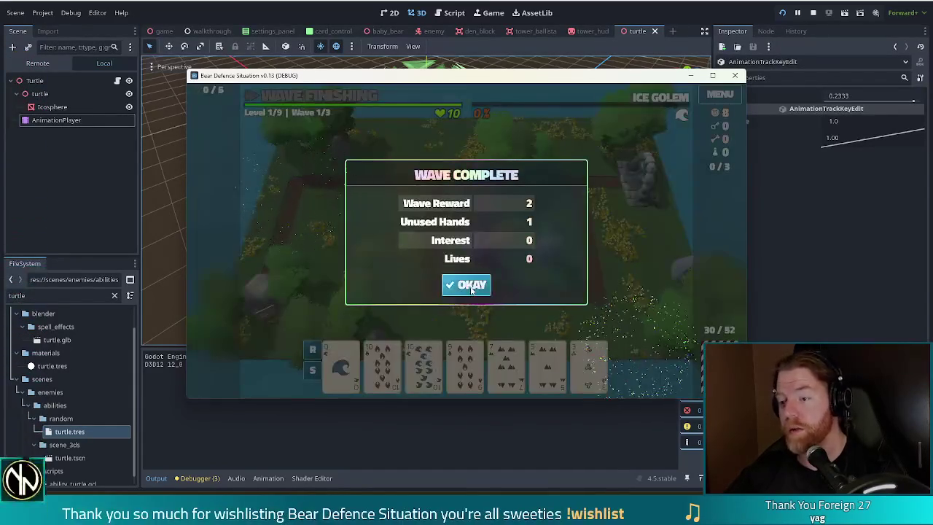
{"action": "left_click", "coordinate": [466, 284]}
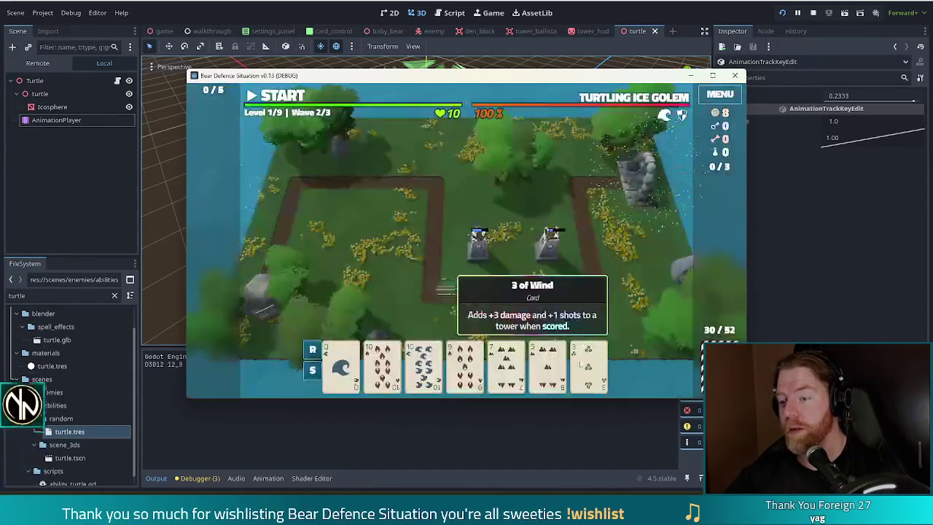
Discard the 7, play three 10s, and place the first Ballista tower on the map
{"action": "left_click", "coordinate": [506, 360]}
{"action": "left_click", "coordinate": [498, 307]}
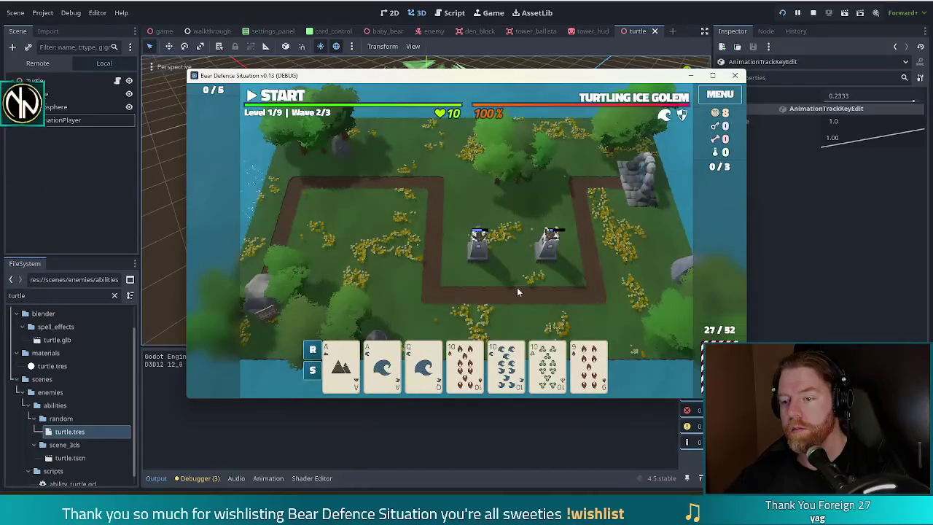
{"action": "left_click", "coordinate": [466, 365]}
{"action": "left_click", "coordinate": [507, 364]}
{"action": "left_click", "coordinate": [548, 365]}
{"action": "left_click", "coordinate": [427, 306]}
{"action": "left_click", "coordinate": [399, 221]}
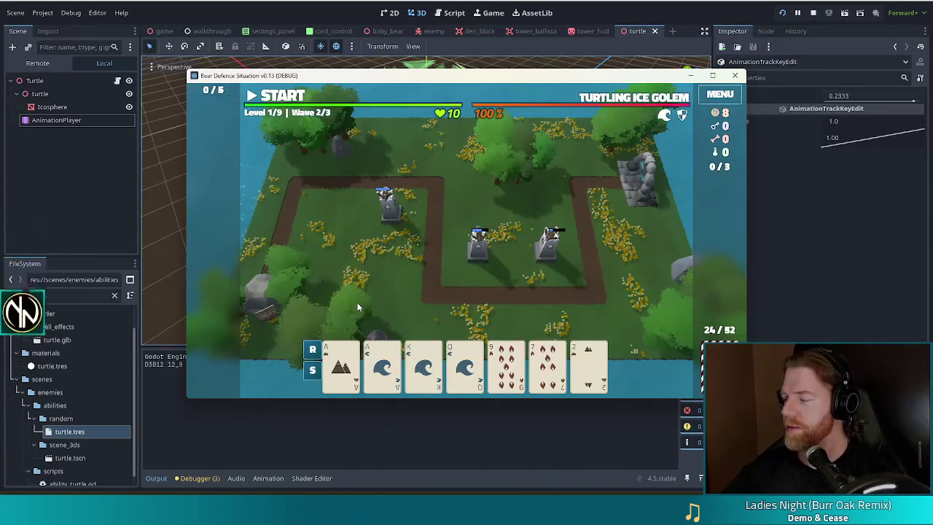
Discard the Fire cards, build a Ballista from the Ace of Water, and finish the wave
{"action": "left_click", "coordinate": [547, 364]}
{"action": "left_click", "coordinate": [502, 306]}
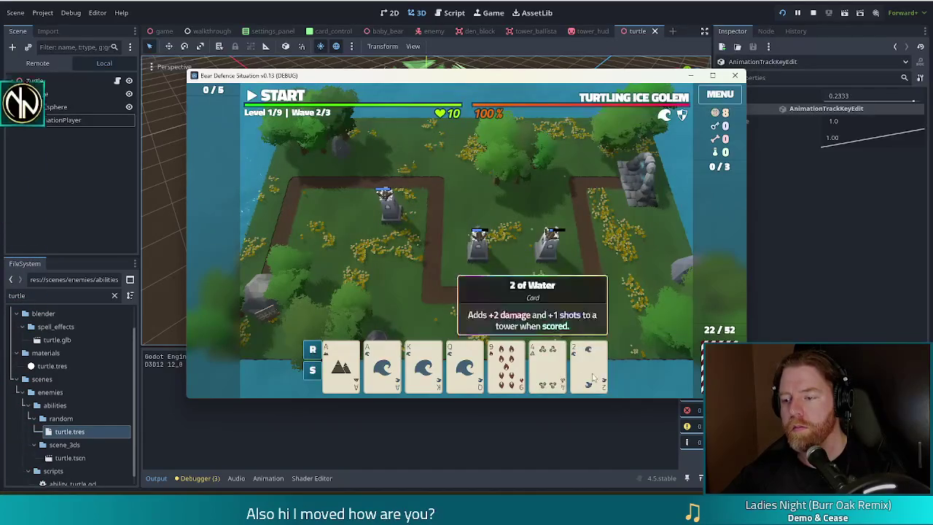
{"action": "left_click", "coordinate": [506, 364]}
{"action": "left_click", "coordinate": [502, 306]}
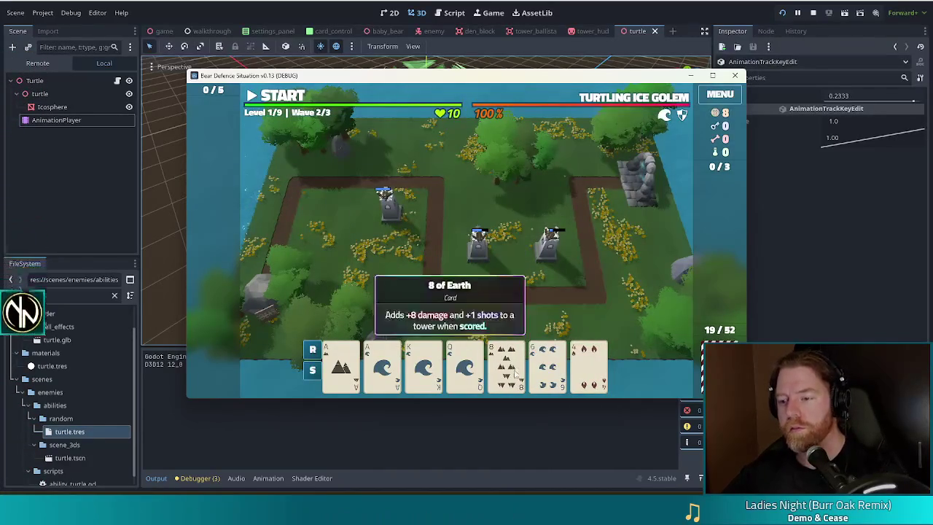
{"action": "left_click", "coordinate": [505, 364]}
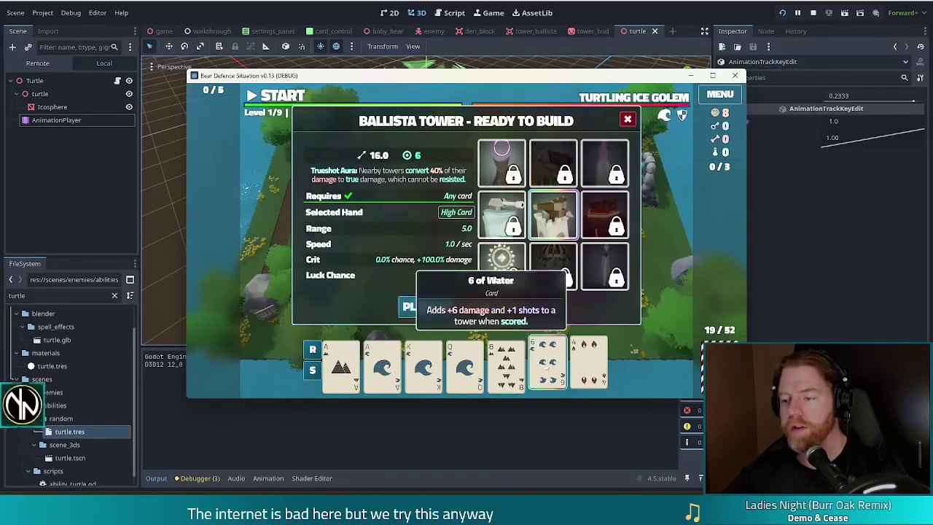
{"action": "left_click", "coordinate": [506, 365]}
{"action": "left_click", "coordinate": [381, 364]}
{"action": "left_click", "coordinate": [427, 307]}
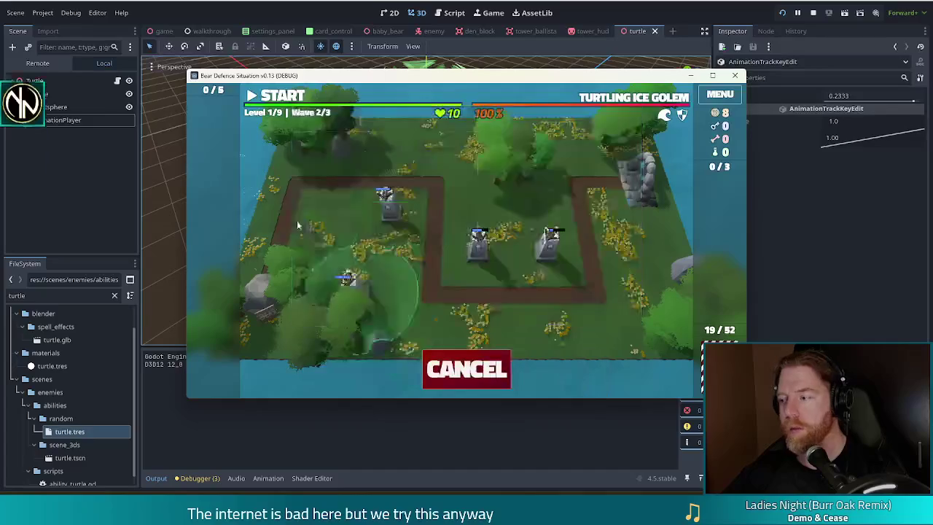
{"action": "left_click", "coordinate": [322, 218]}
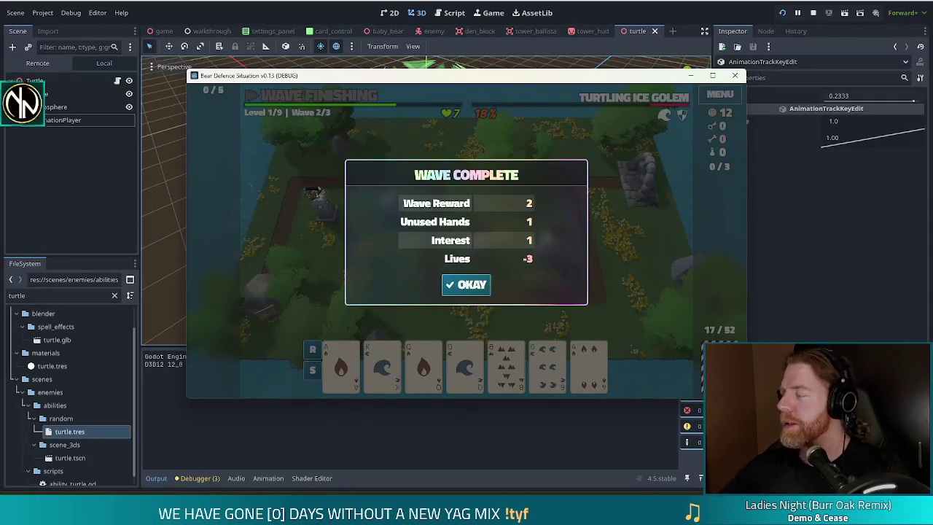
{"action": "left_click", "coordinate": [468, 284]}
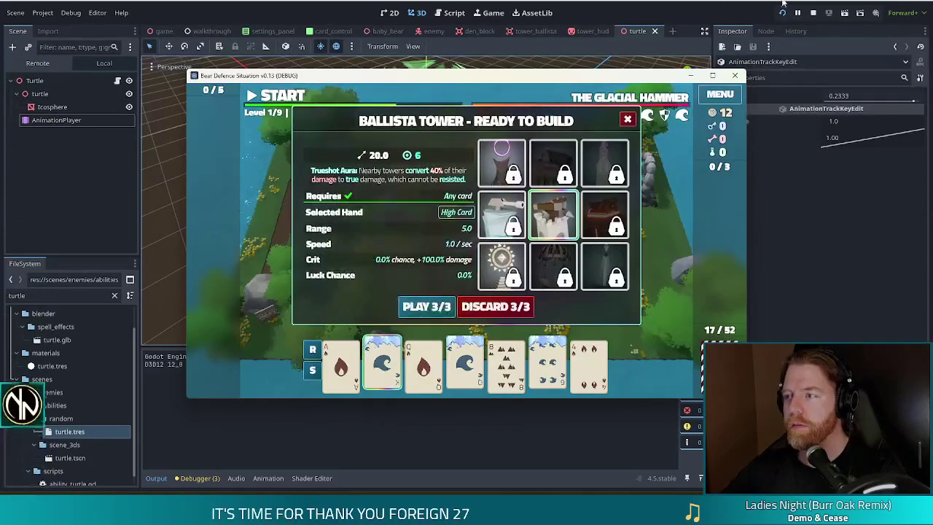
{"action": "left_click", "coordinate": [813, 13]}
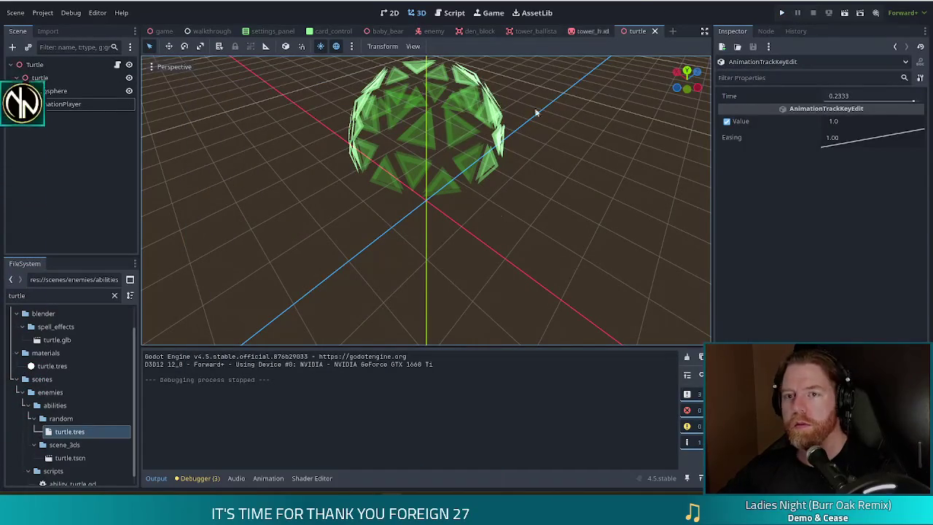
Save the turtle scene and change the FileSystem filter from 'turtle' to 'ability'
{"action": "scroll", "coordinate": [514, 245], "scroll_direction": "down", "scroll_amount": 3}
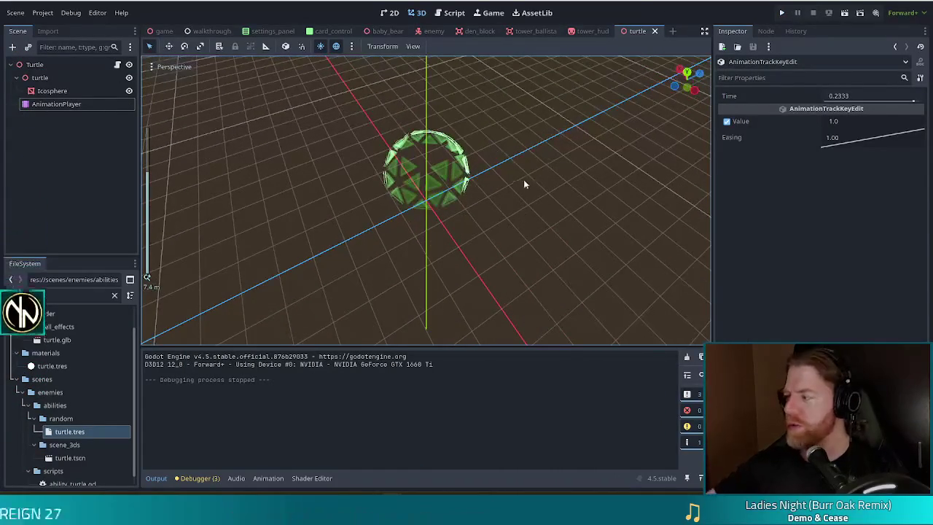
{"action": "key", "text": "ctrl+s"}
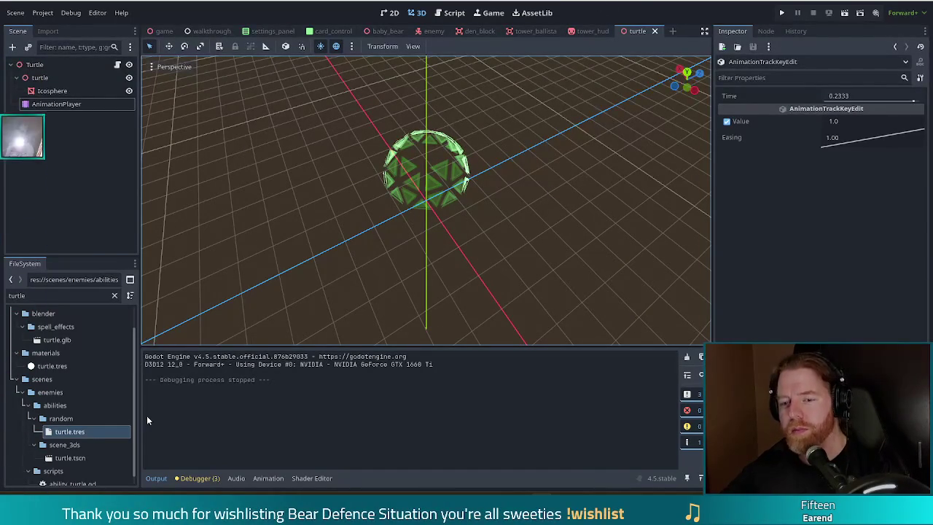
{"action": "left_click_drag", "start_coordinate": [47, 296], "coordinate": [2, 295]}
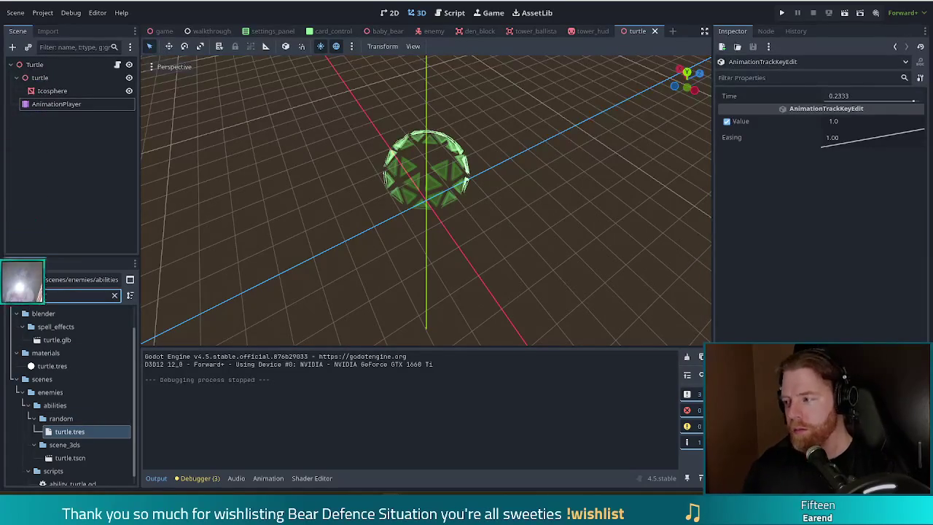
{"action": "type", "text": "ability"}
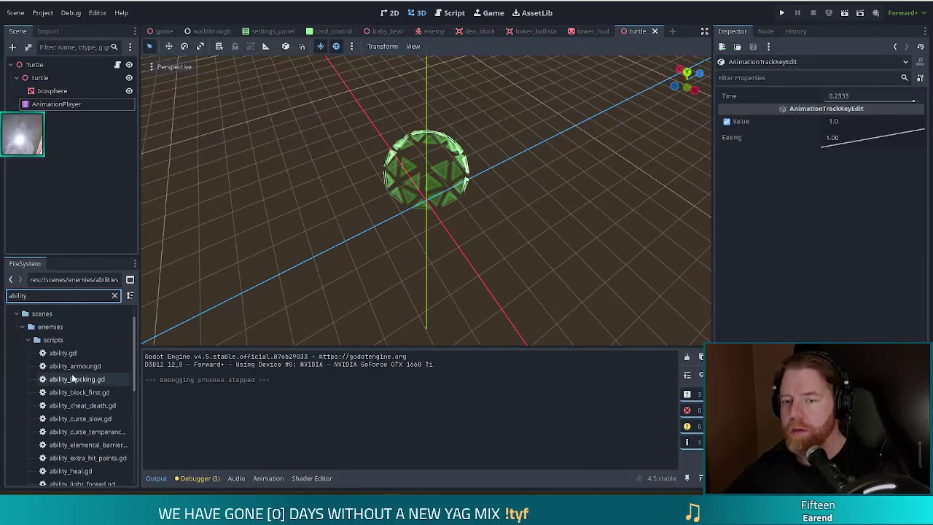
Open ability_blocking.gd, then browse ability_mana_shield.gd and ability_turtle.gd in the script editor
{"action": "left_click", "coordinate": [73, 378]}
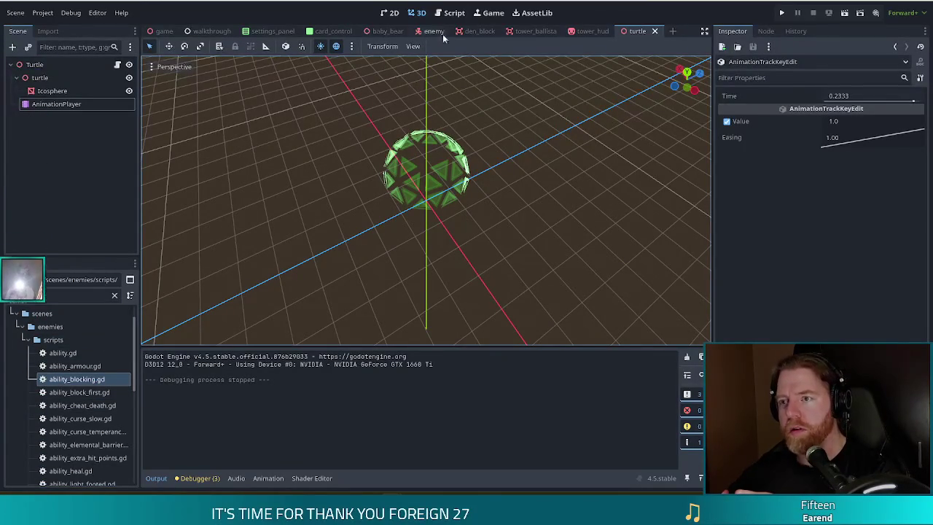
{"action": "left_click", "coordinate": [454, 13]}
{"action": "scroll", "coordinate": [461, 206], "scroll_direction": "up", "scroll_amount": 3}
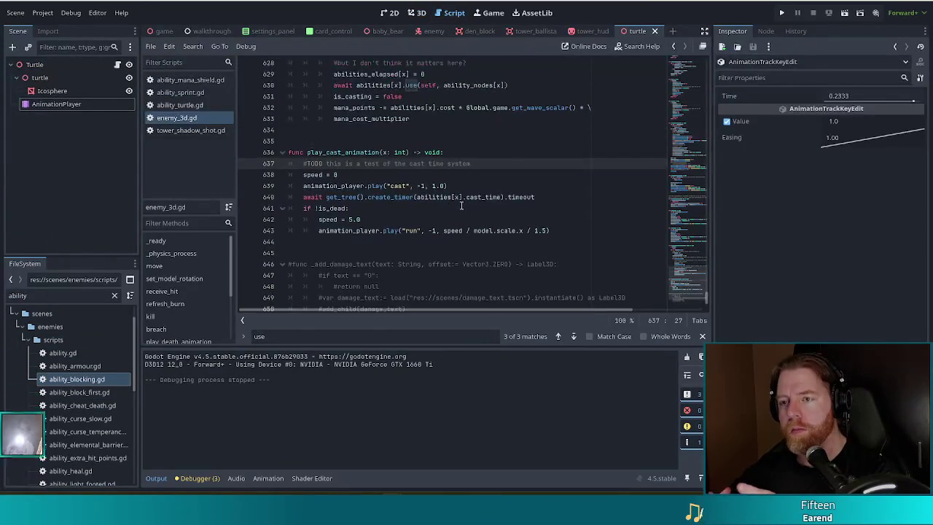
{"action": "scroll", "coordinate": [461, 205], "scroll_direction": "up", "scroll_amount": 10}
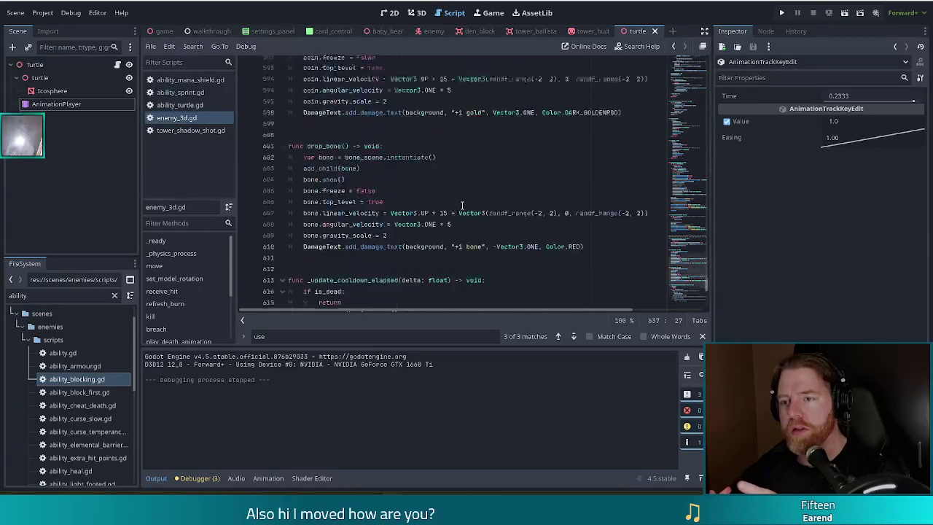
{"action": "left_click", "coordinate": [188, 81]}
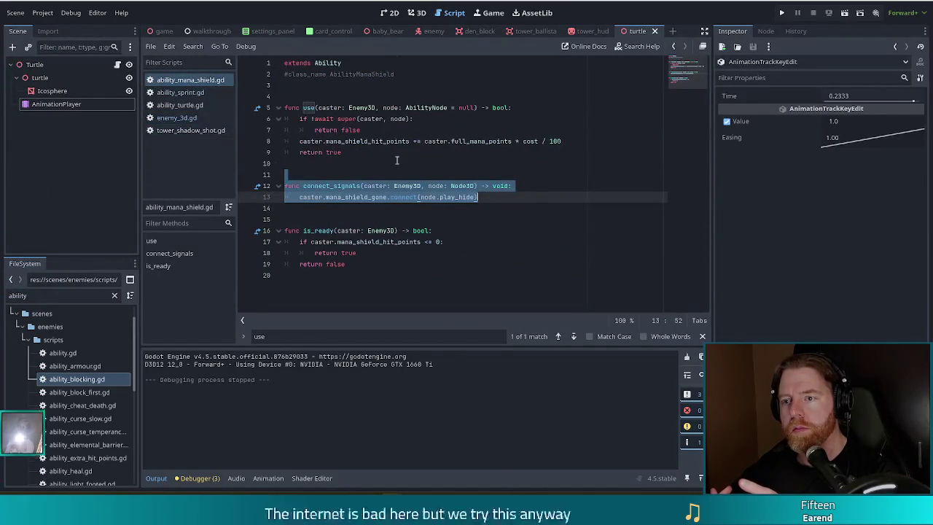
{"action": "left_click", "coordinate": [499, 170]}
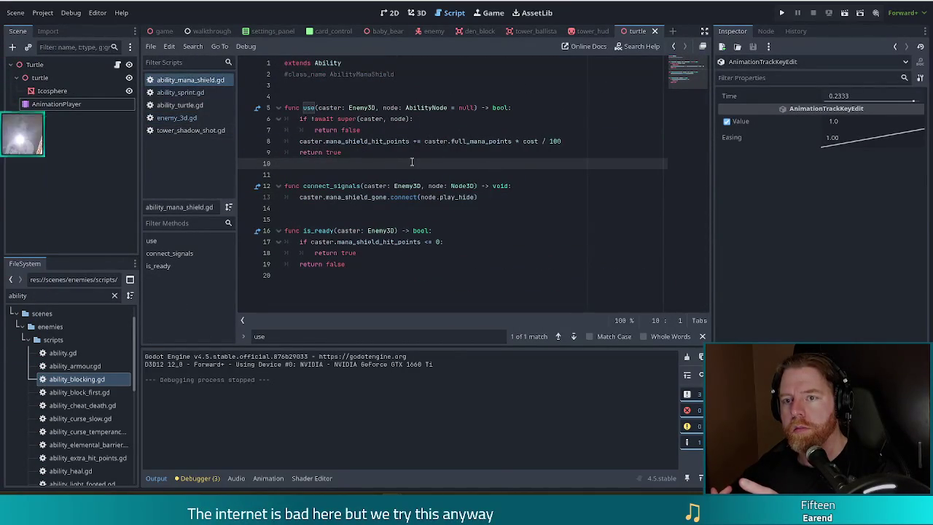
{"action": "left_click", "coordinate": [187, 105]}
Read through ability_turtle.gd from line 10 down to the on_hit function on line 22
{"action": "left_click", "coordinate": [345, 166]}
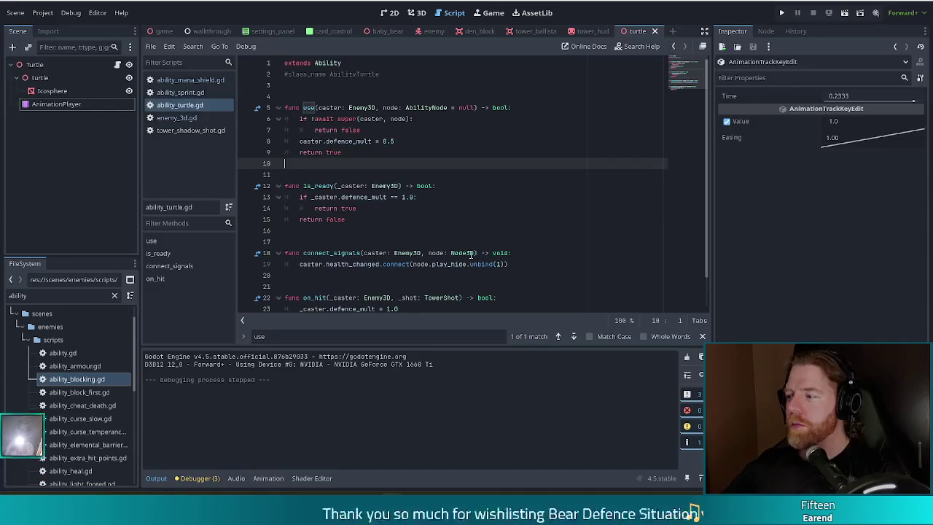
{"action": "left_click", "coordinate": [397, 175]}
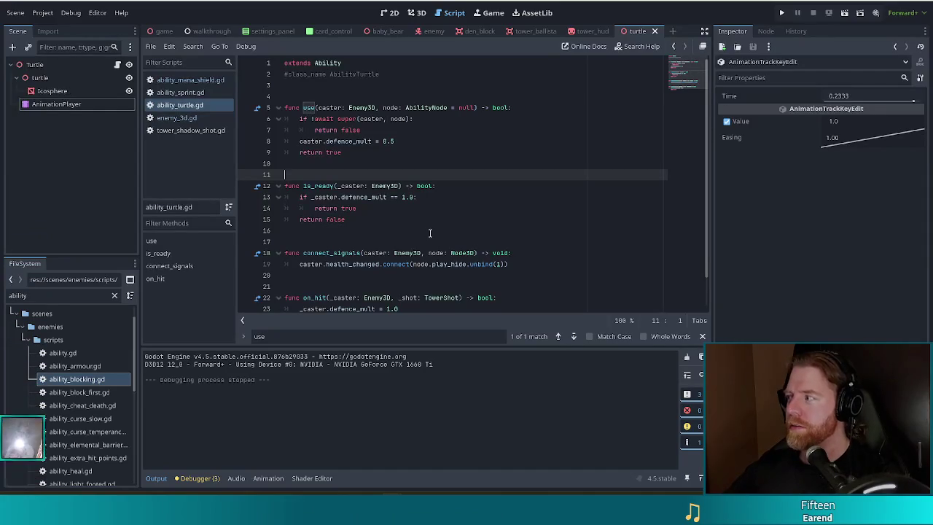
{"action": "mouse_move", "coordinate": [427, 187]}
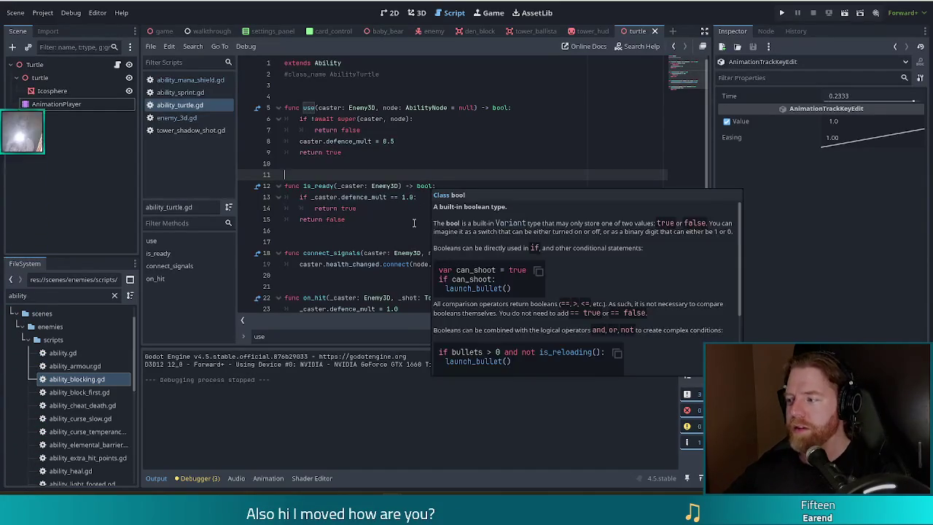
{"action": "left_click", "coordinate": [390, 210]}
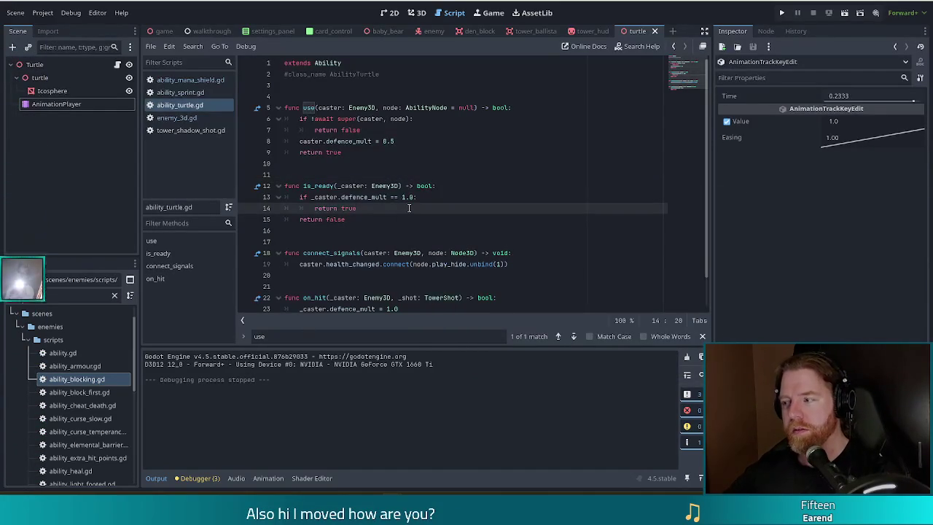
{"action": "scroll", "coordinate": [411, 208], "scroll_direction": "down", "scroll_amount": 1}
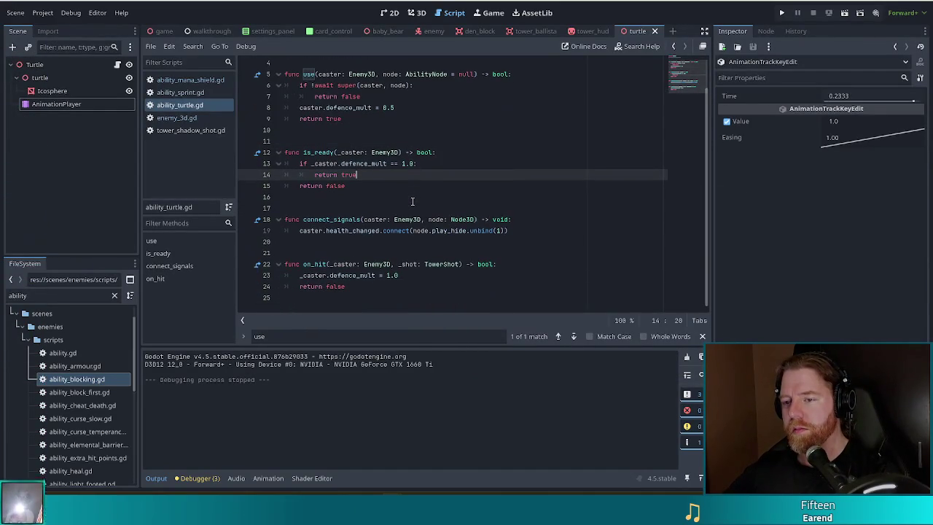
{"action": "left_click", "coordinate": [346, 264]}
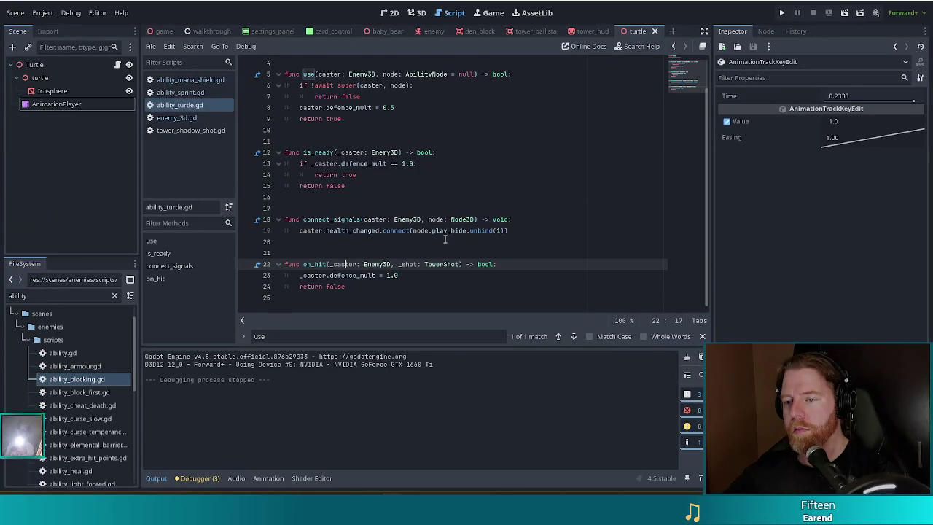
{"action": "key", "text": "ctrl+Right"}
{"action": "key", "text": "ctrl+Right"}
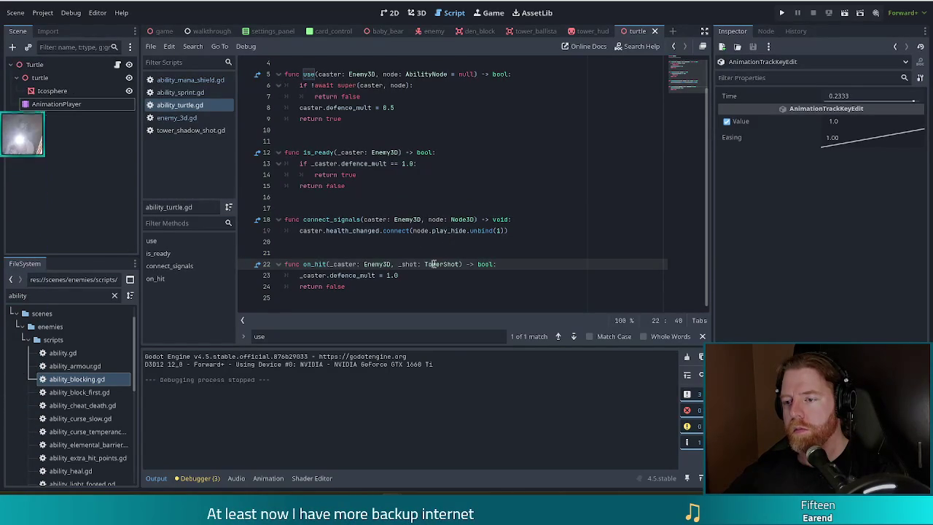
{"action": "key", "text": "Left"}
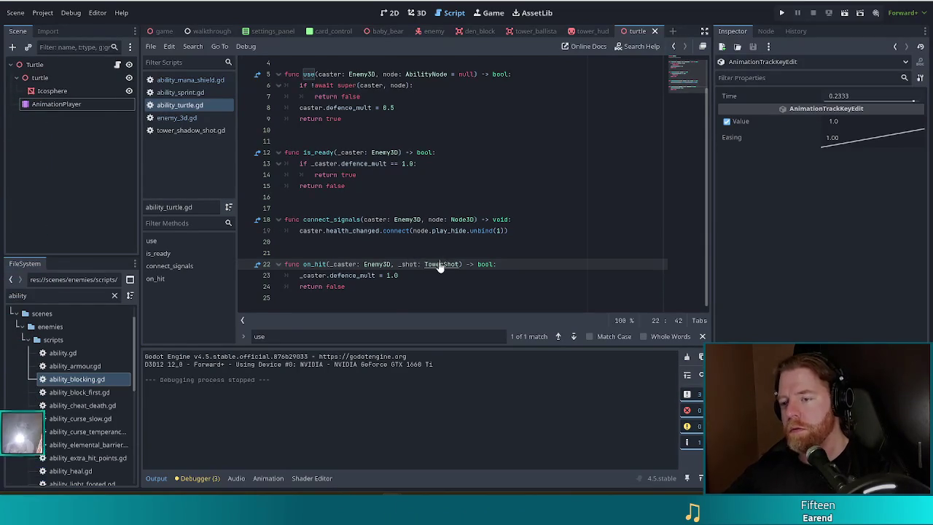
Open tower_shot.gd from the TowerShot type, read its shoot function, and filter for 'turtle'
{"action": "left_click", "coordinate": [440, 266], "text": "ctrl"}
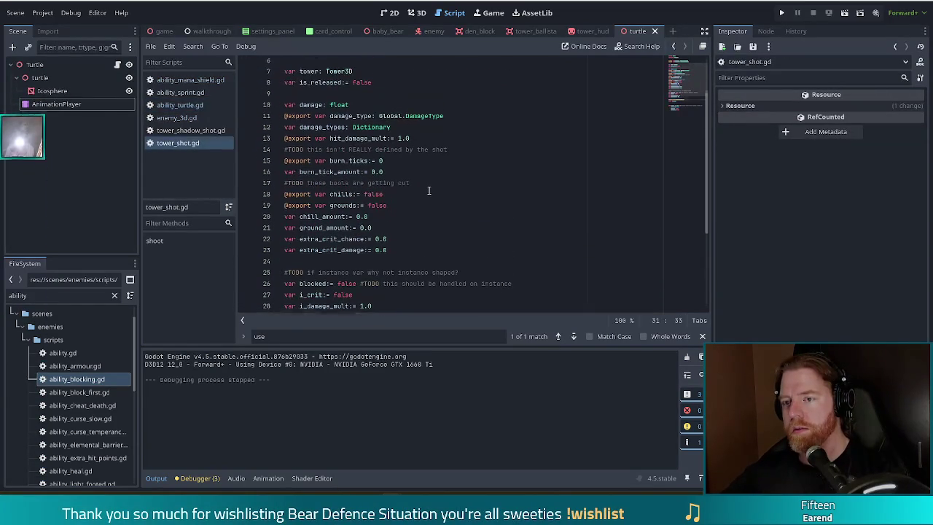
{"action": "scroll", "coordinate": [429, 190], "scroll_direction": "up", "scroll_amount": 2}
{"action": "left_click", "coordinate": [385, 129]}
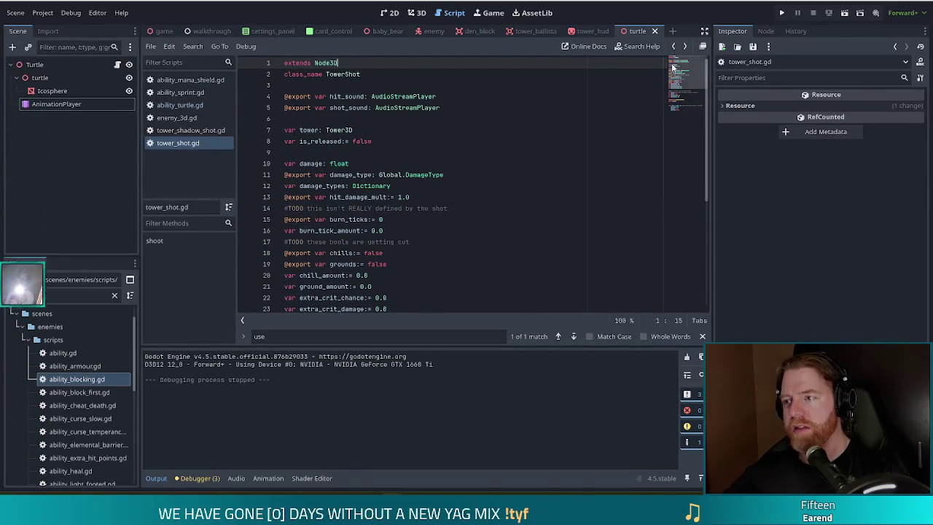
{"action": "scroll", "coordinate": [437, 235], "scroll_direction": "down", "scroll_amount": 5}
{"action": "left_click", "coordinate": [406, 274]}
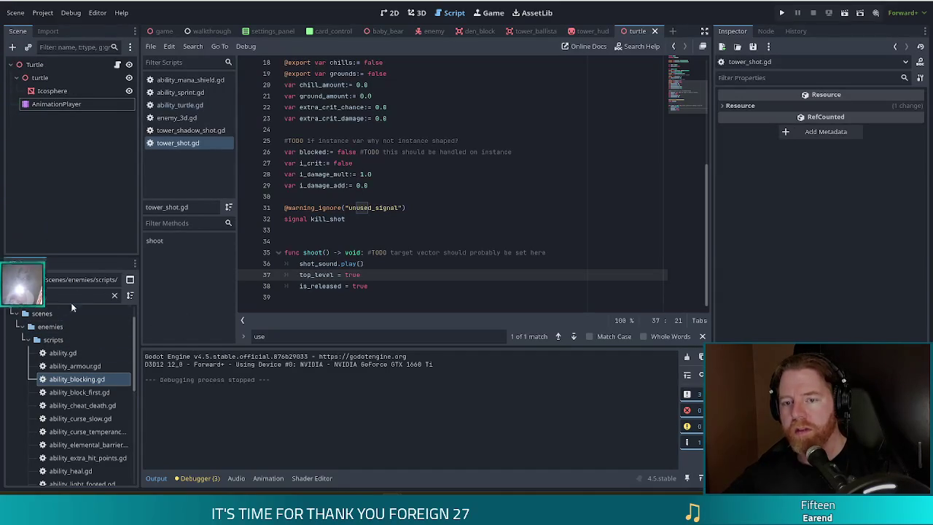
{"action": "type", "text": "turtle"}
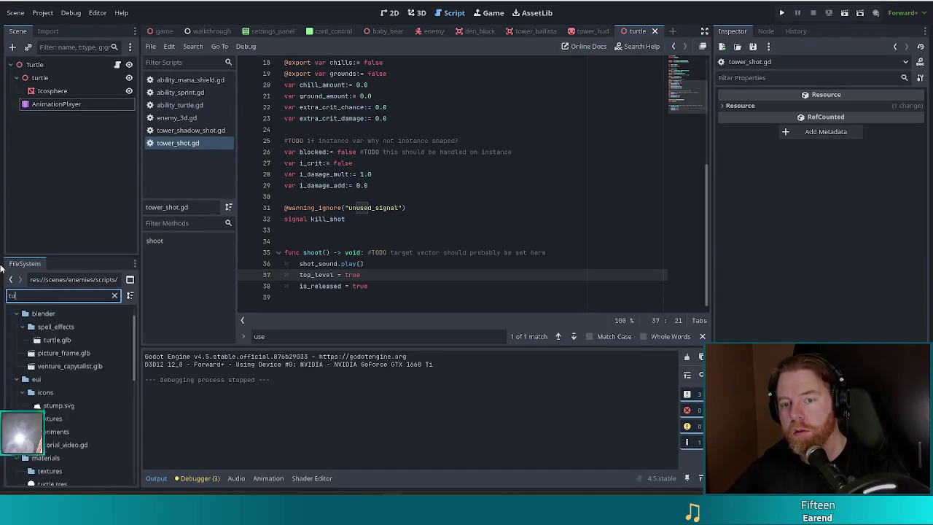
Duplicate turtle.tres as steal.tres
{"action": "scroll", "coordinate": [75, 386], "scroll_direction": "down", "scroll_amount": 1}
{"action": "left_click", "coordinate": [115, 472]}
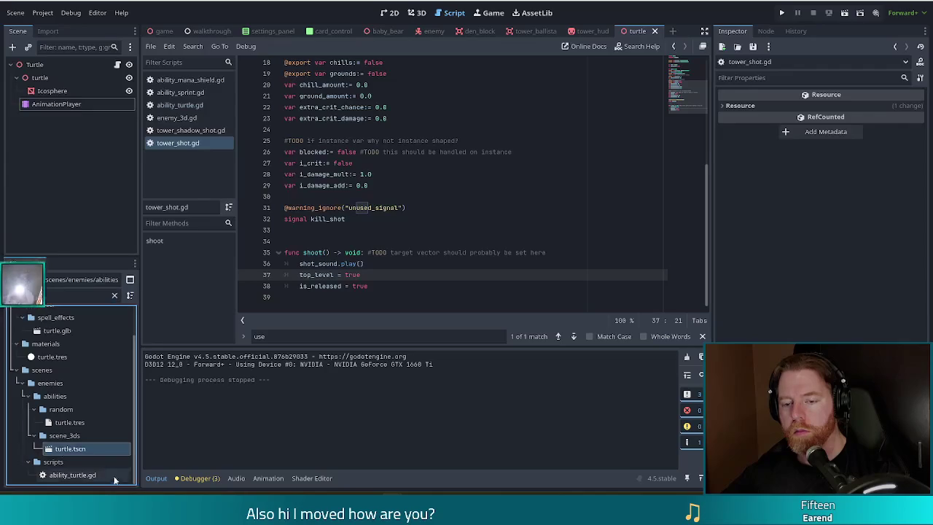
{"action": "left_click", "coordinate": [69, 422]}
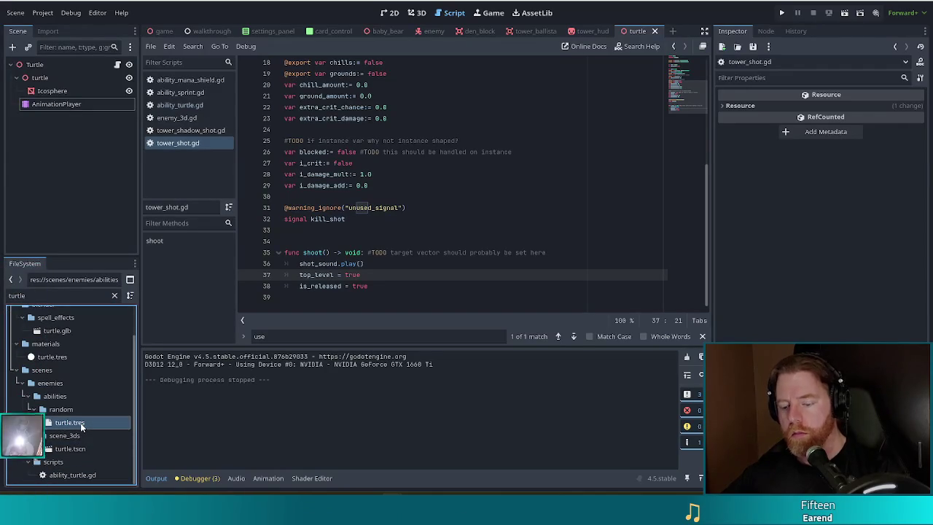
{"action": "key", "text": "ctrl+d"}
{"action": "type", "text": "steal"}
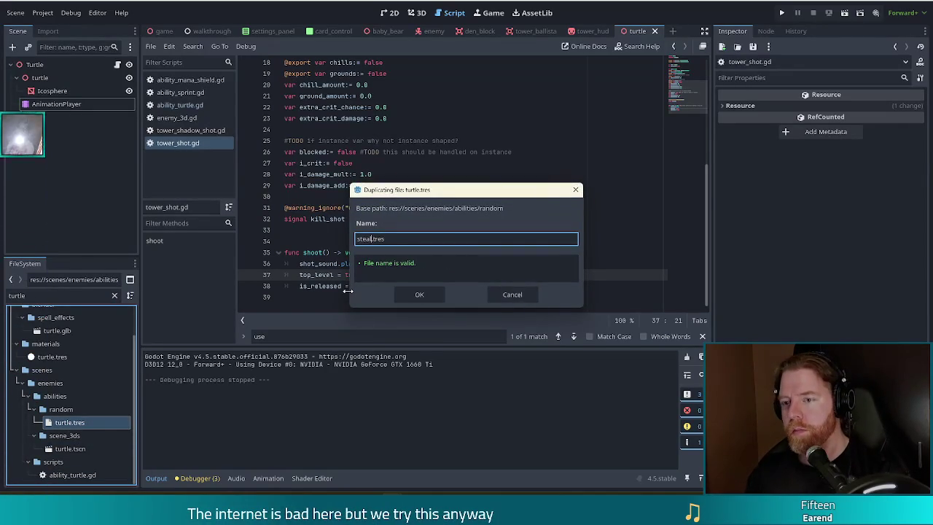
{"action": "key", "text": "Return"}
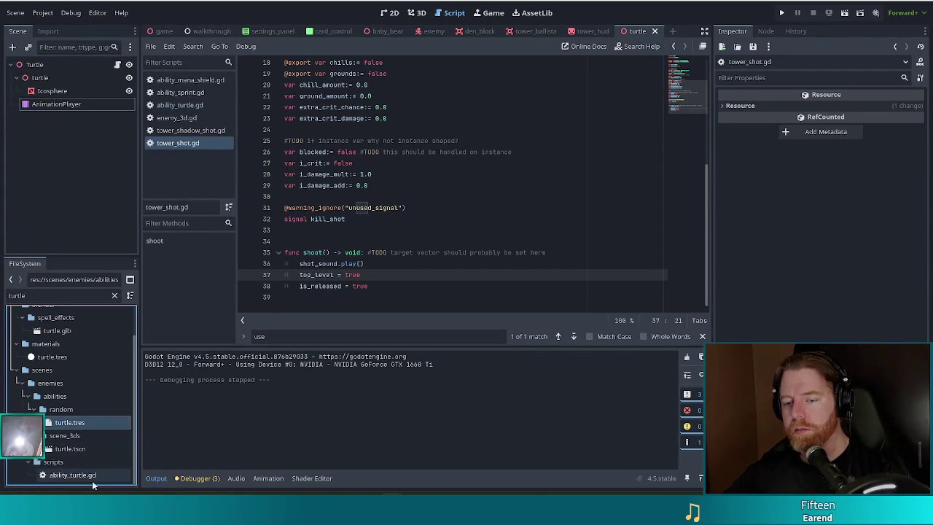
Duplicate ability_turtle.gd as ability_steal.gd, then filter for 'steal' and select steal.tres
{"action": "left_click", "coordinate": [66, 475]}
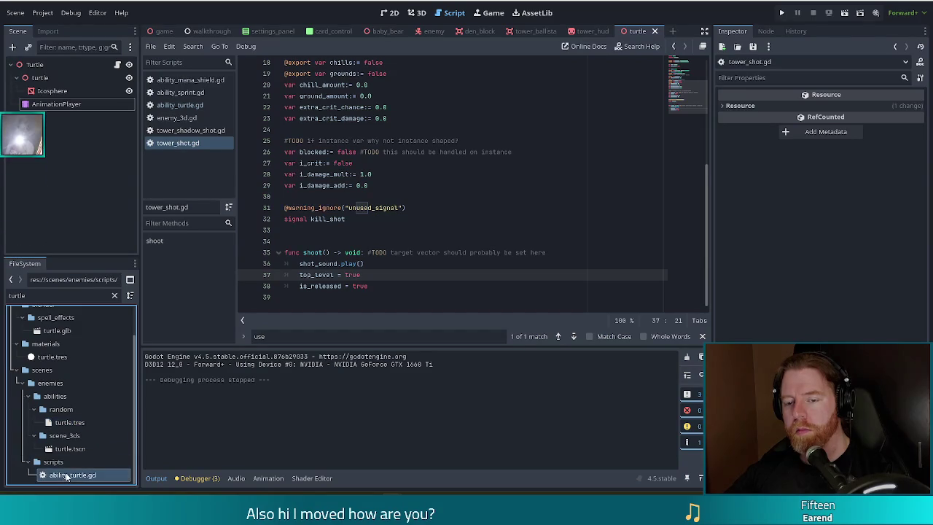
{"action": "key", "text": "ctrl+d"}
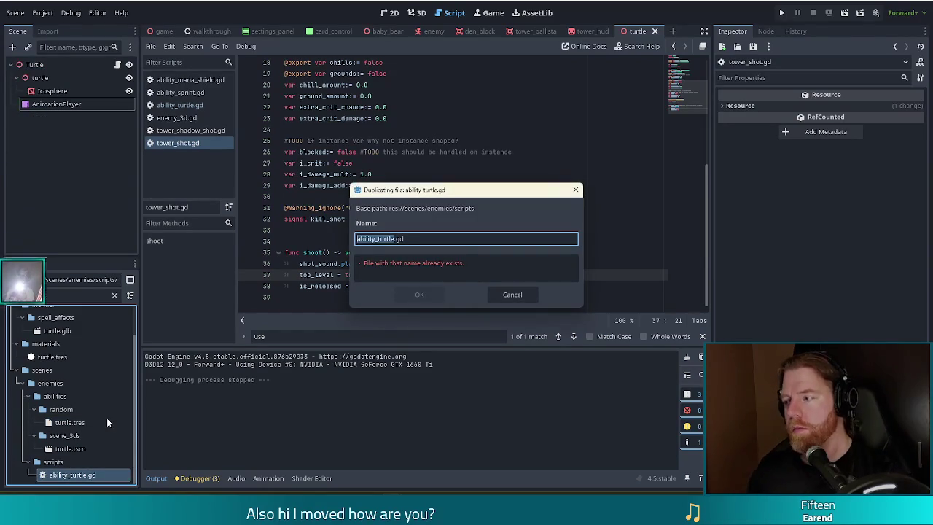
{"action": "key", "text": "BackSpace"}
{"action": "key", "text": "BackSpace"}
{"action": "key", "text": "BackSpace"}
{"action": "type", "text": "shadow"}
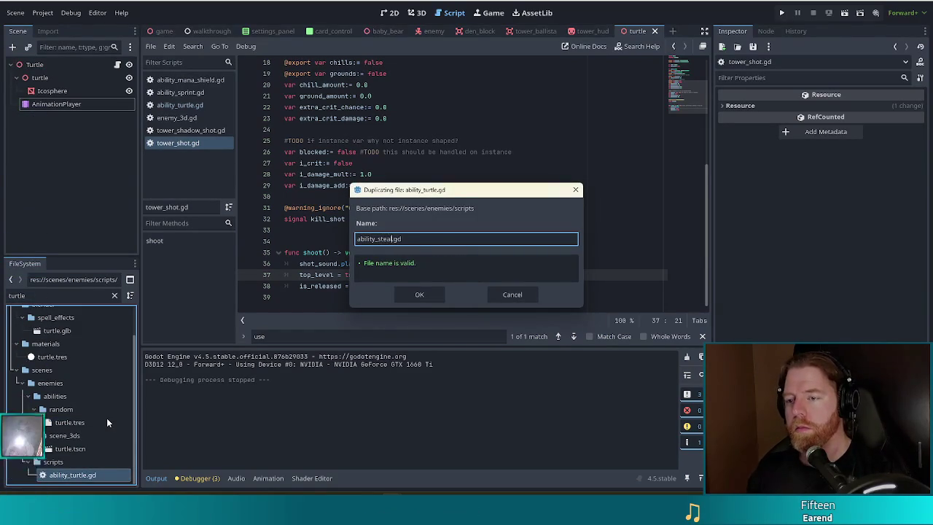
{"action": "key", "text": "Return"}
{"action": "left_click_drag", "start_coordinate": [28, 295], "coordinate": [2, 299]}
{"action": "type", "text": "steal"}
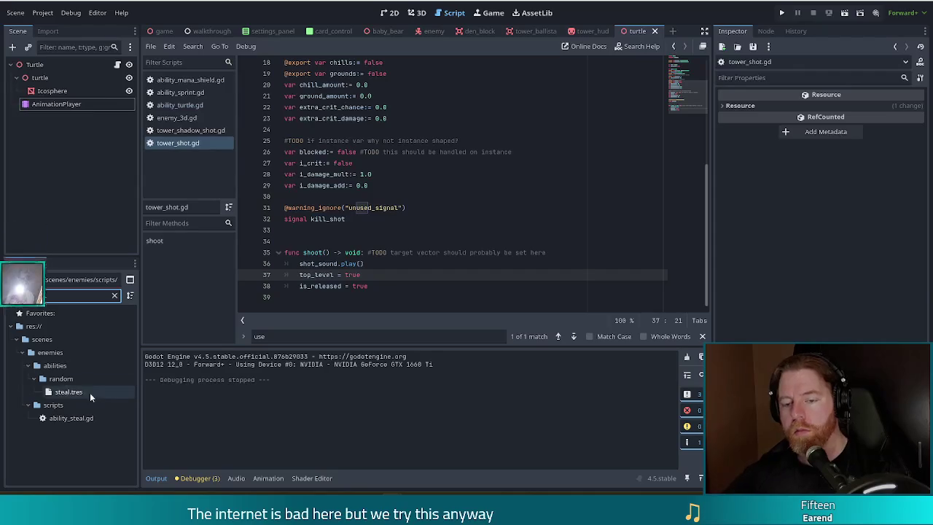
{"action": "left_click", "coordinate": [81, 395]}
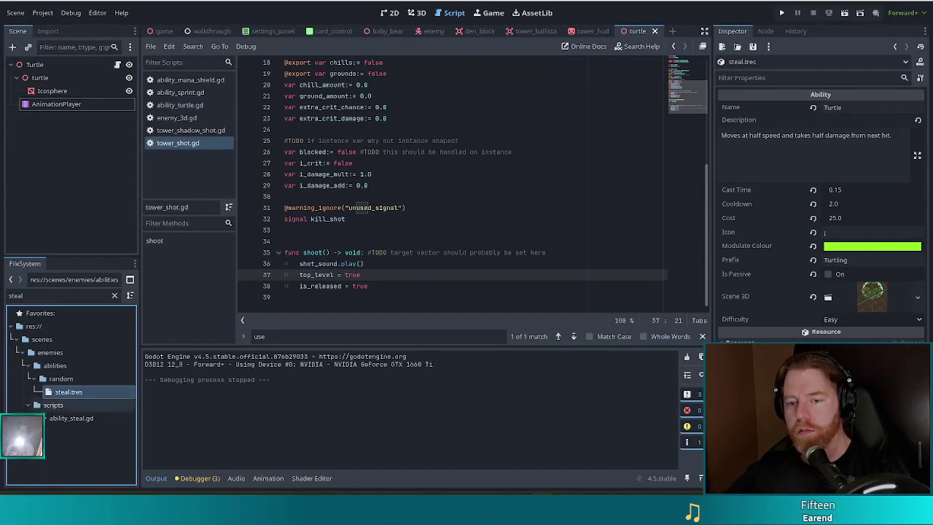
Attach ability_steal.gd to steal.tres, clear its Scene 3D, and set Prefix to 'Stealing'
{"action": "left_click", "coordinate": [73, 418]}
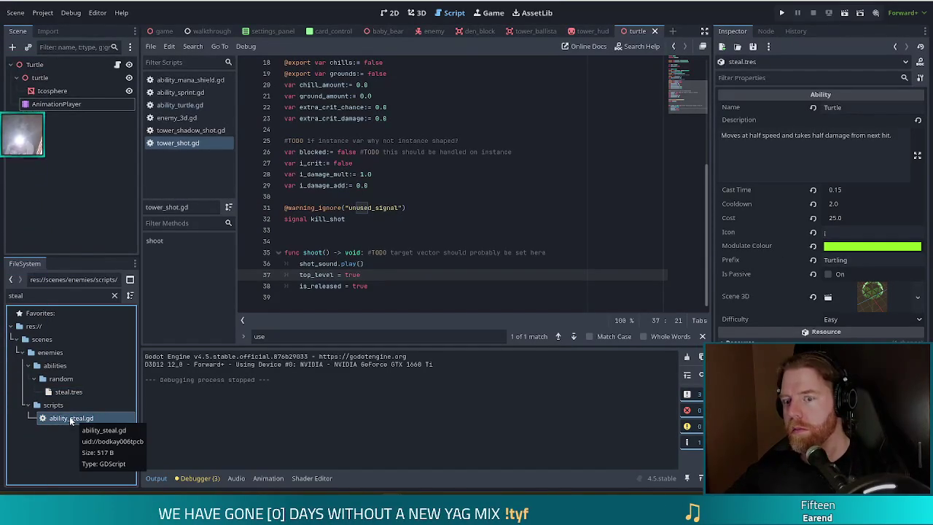
{"action": "left_click", "coordinate": [73, 394]}
{"action": "left_click", "coordinate": [61, 420]}
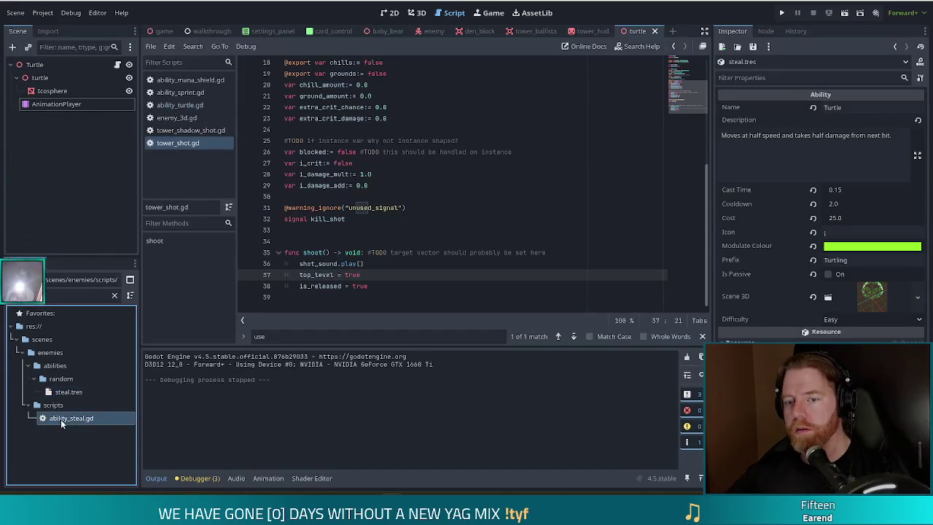
{"action": "left_click", "coordinate": [812, 296]}
{"action": "double_click", "coordinate": [846, 260]}
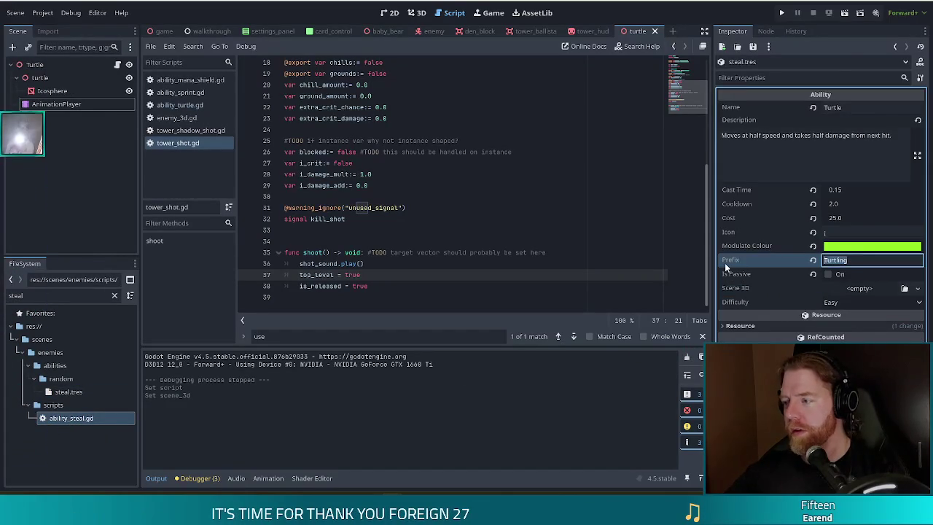
{"action": "type", "text": "Stealing"}
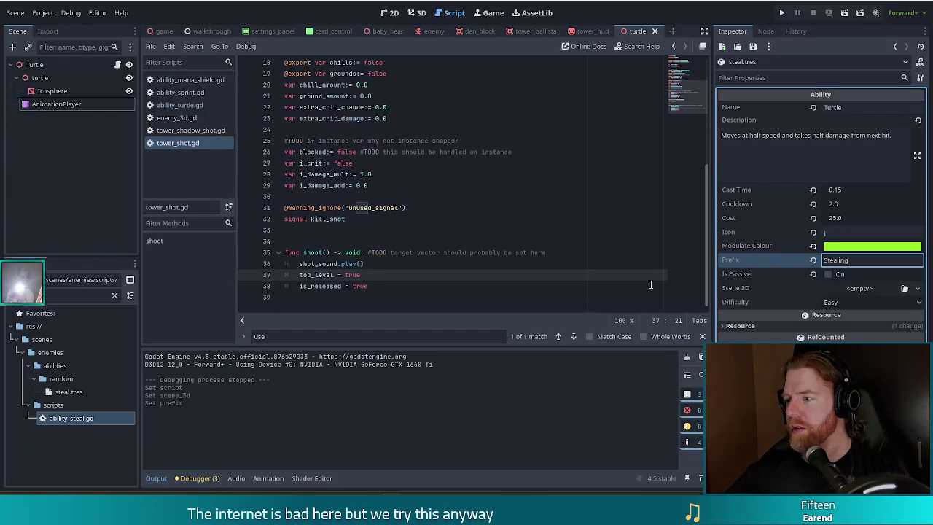
{"action": "key", "text": "alt+Tab"}
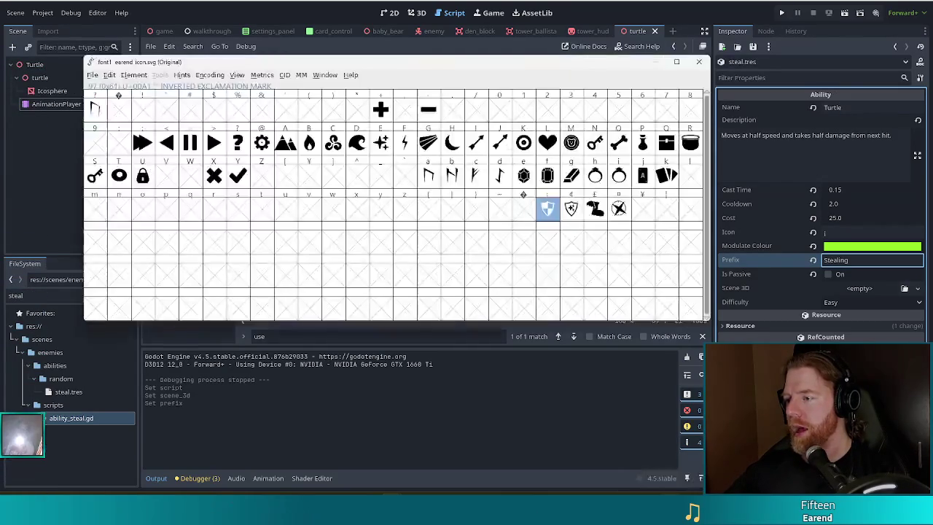
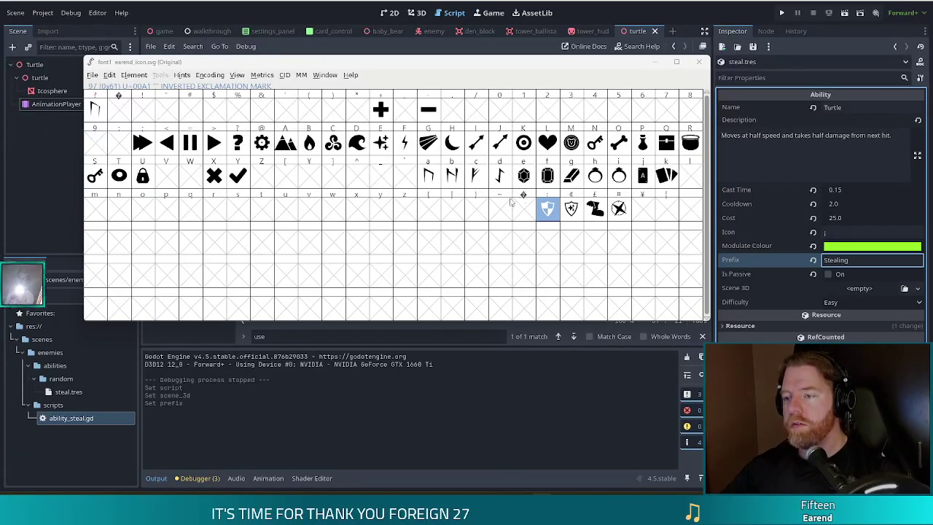
Close the font glyph viewer and set the steal ability's Cast Time to 0.0
{"action": "left_click", "coordinate": [699, 63]}
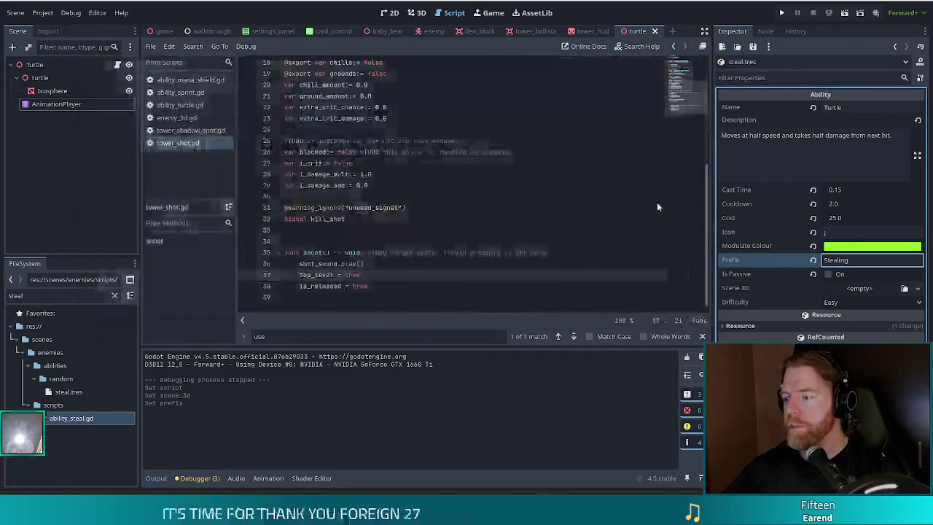
{"action": "left_click", "coordinate": [850, 232]}
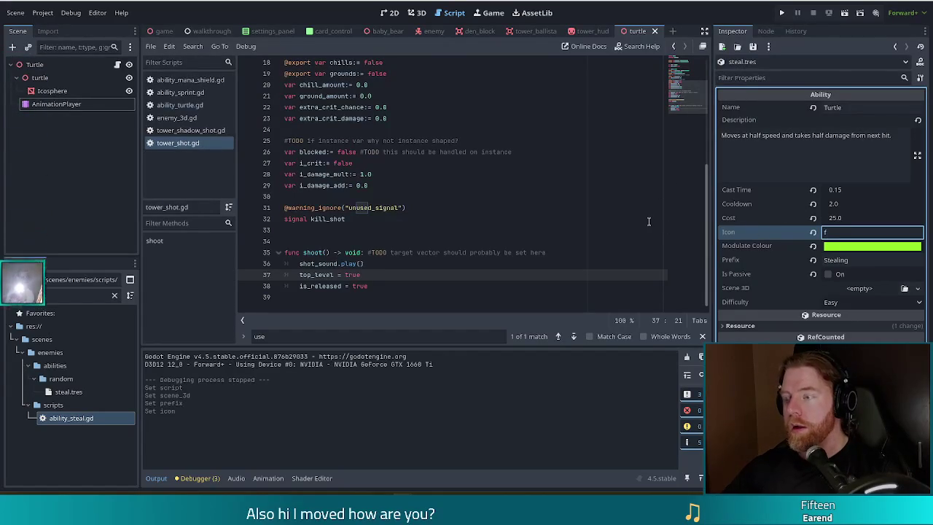
{"action": "left_click", "coordinate": [846, 189]}
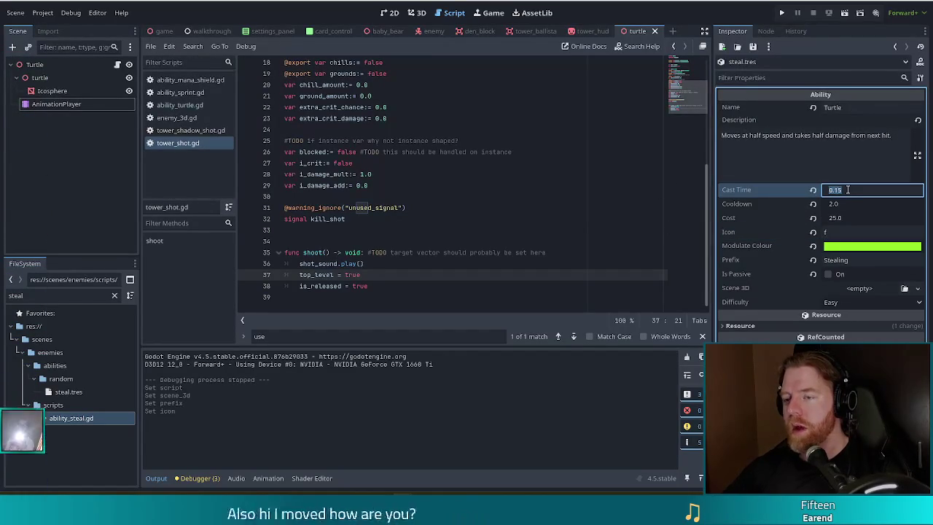
{"action": "type", "text": "0"}
{"action": "key", "text": "Return"}
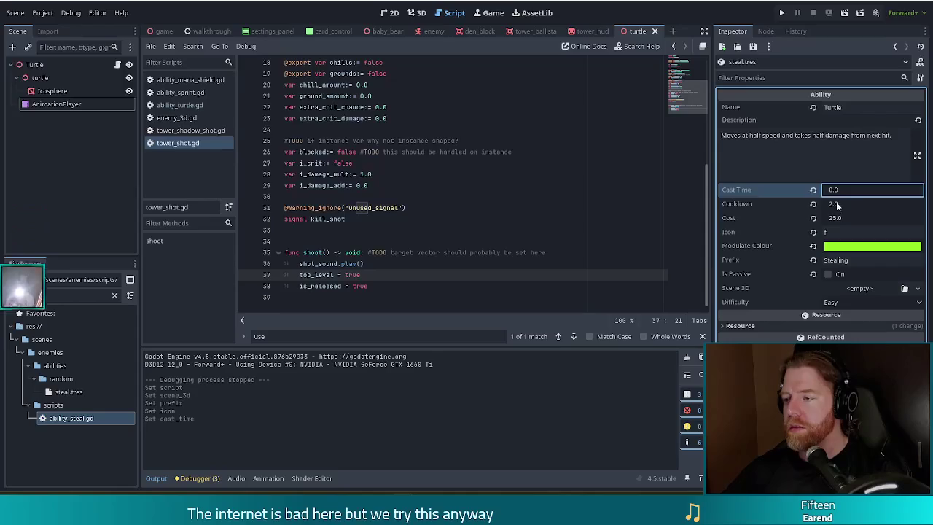
Leave the cooldown at 2.0 and filter the FileSystem for 'blocking'
{"action": "left_click", "coordinate": [843, 204]}
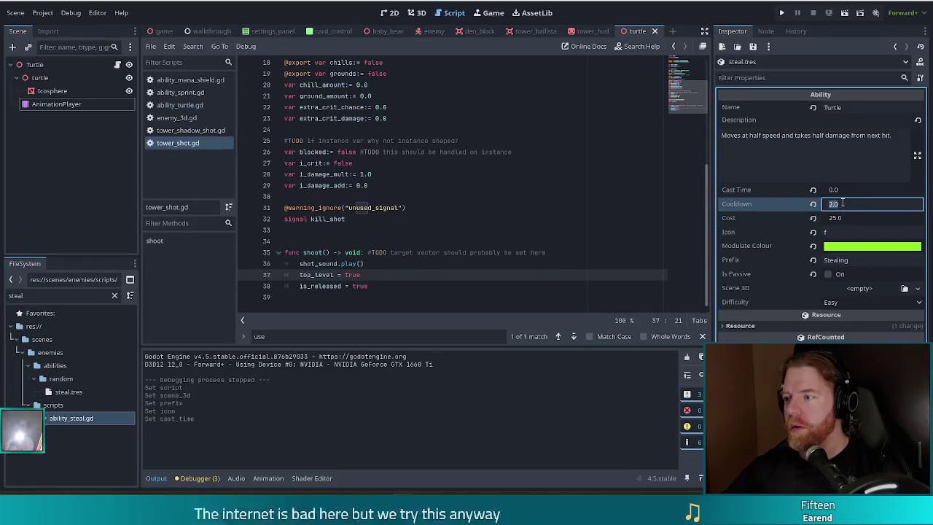
{"action": "left_click", "coordinate": [496, 209]}
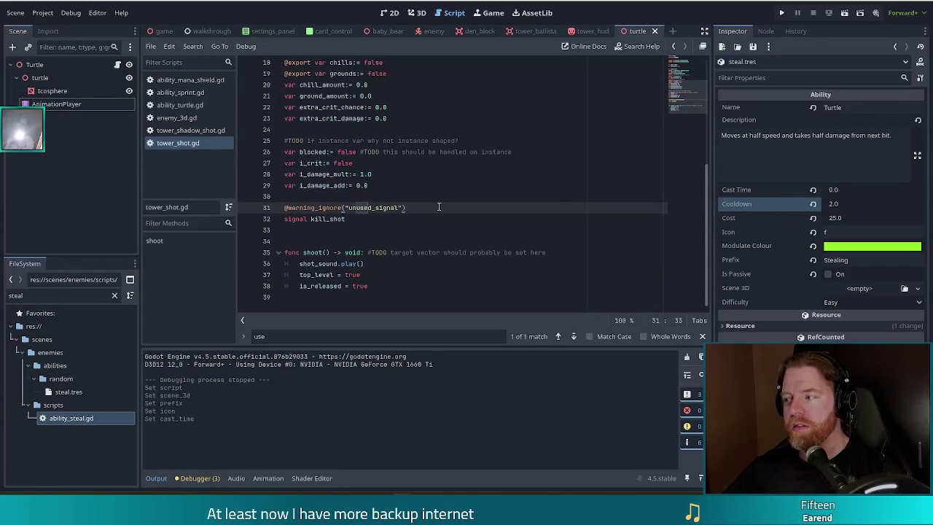
{"action": "double_click", "coordinate": [44, 295]}
{"action": "type", "text": "blocking"}
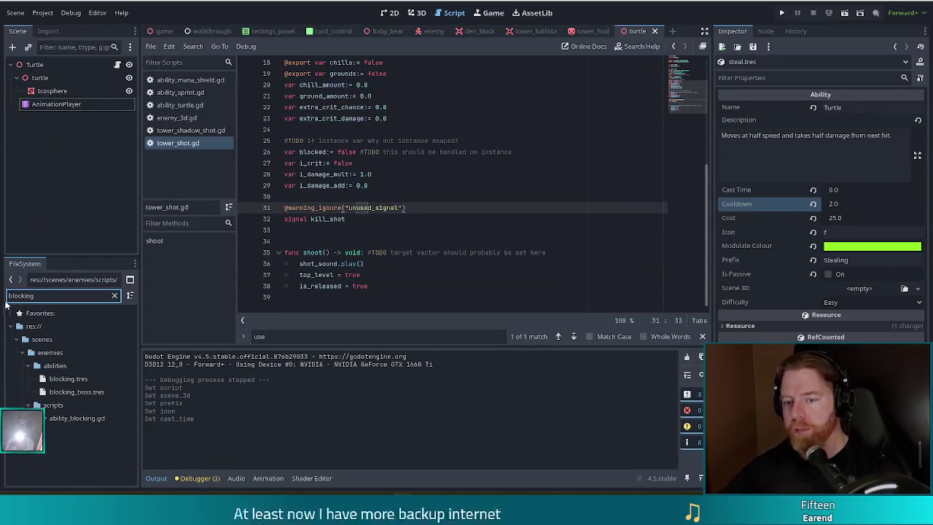
Open ability_blocking.gd and show blocking.tres (Cast Time 0.25, Block Chance 20, Block Cap 2) in the Inspector
{"action": "left_click", "coordinate": [85, 417]}
{"action": "double_click", "coordinate": [85, 417]}
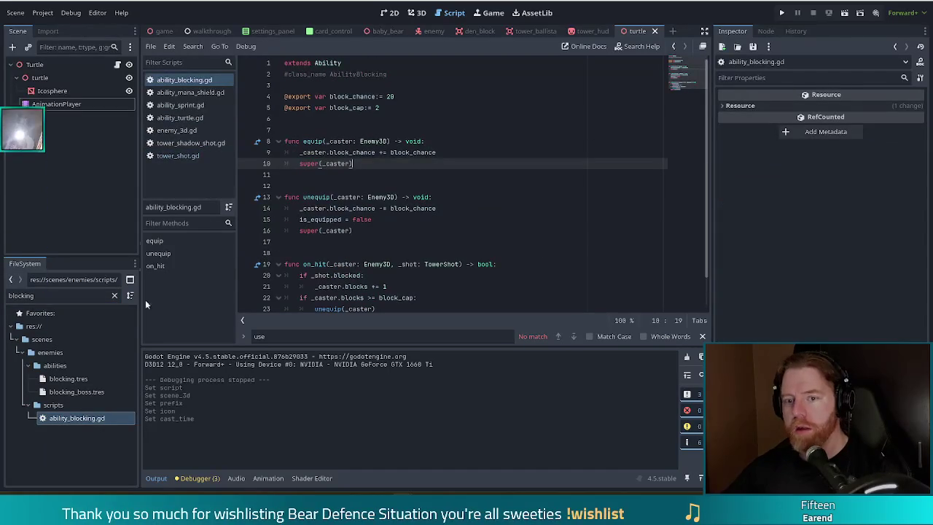
{"action": "left_click", "coordinate": [73, 379]}
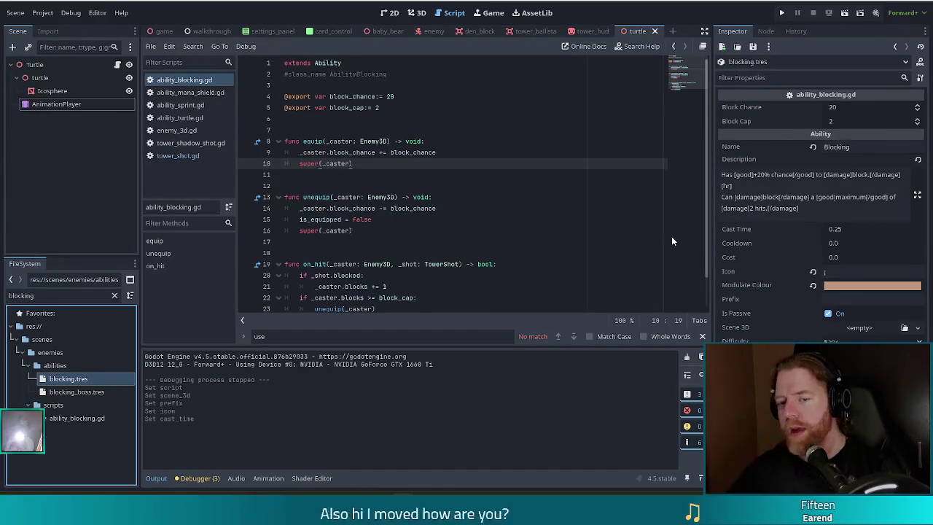
Clear the 'blocking' filter, browse the abilities folder and inspect turtle.tres
{"action": "left_click", "coordinate": [114, 297]}
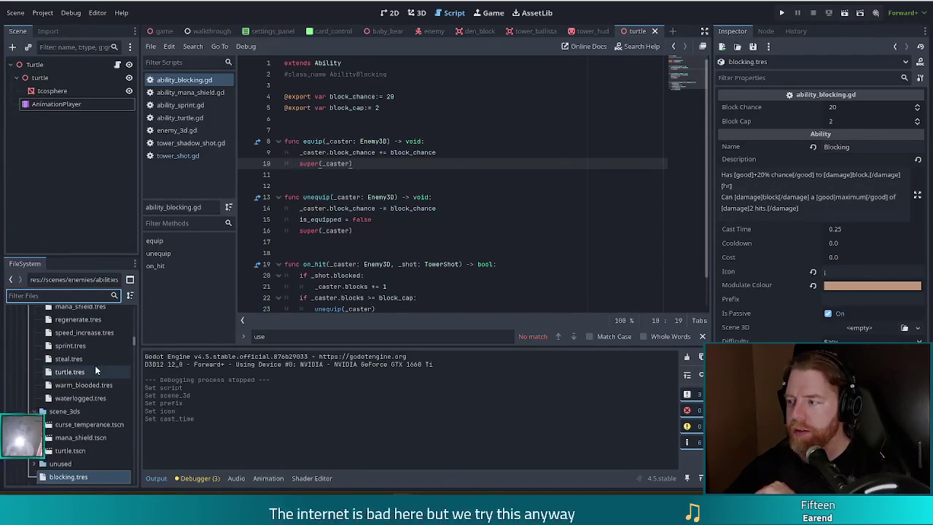
{"action": "scroll", "coordinate": [82, 366], "scroll_direction": "down", "scroll_amount": 1}
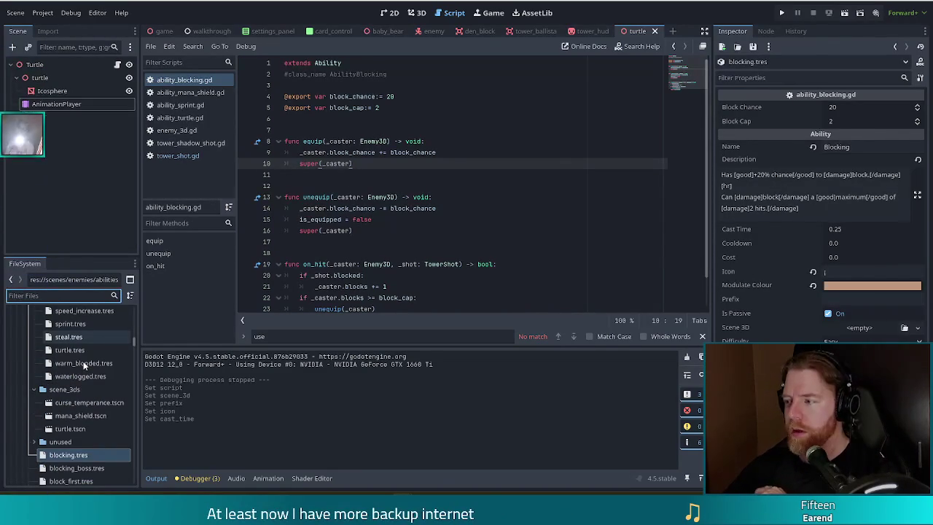
{"action": "scroll", "coordinate": [84, 366], "scroll_direction": "down", "scroll_amount": 1}
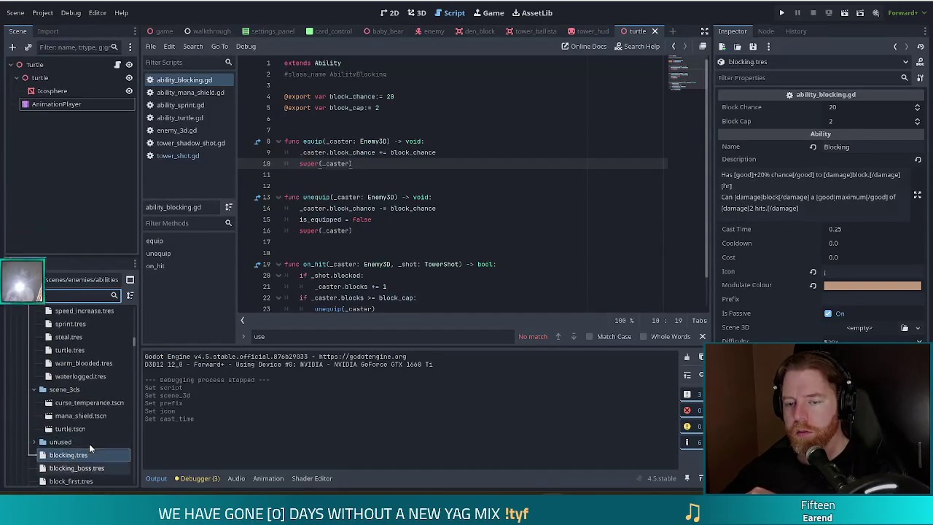
{"action": "scroll", "coordinate": [89, 443], "scroll_direction": "down", "scroll_amount": 1}
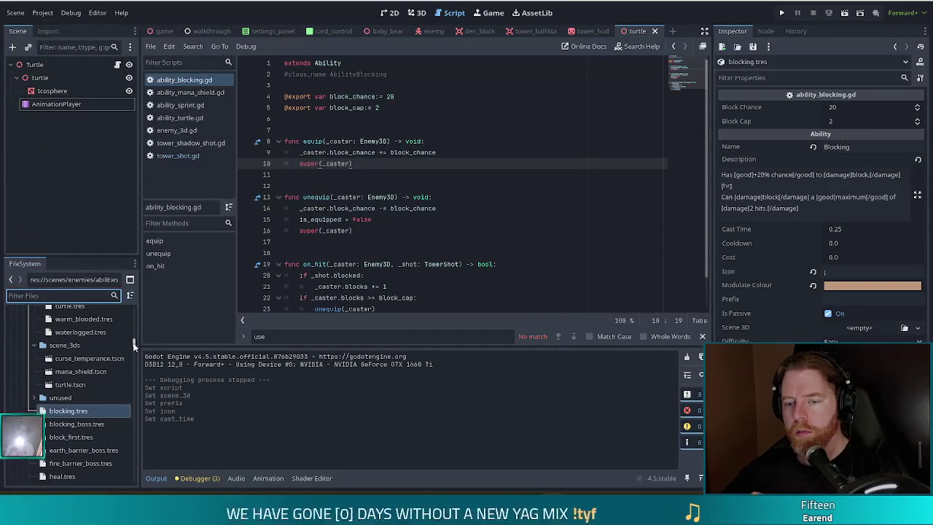
{"action": "scroll", "coordinate": [133, 341], "scroll_direction": "up", "scroll_amount": 5}
{"action": "scroll", "coordinate": [133, 340], "scroll_direction": "down", "scroll_amount": 7}
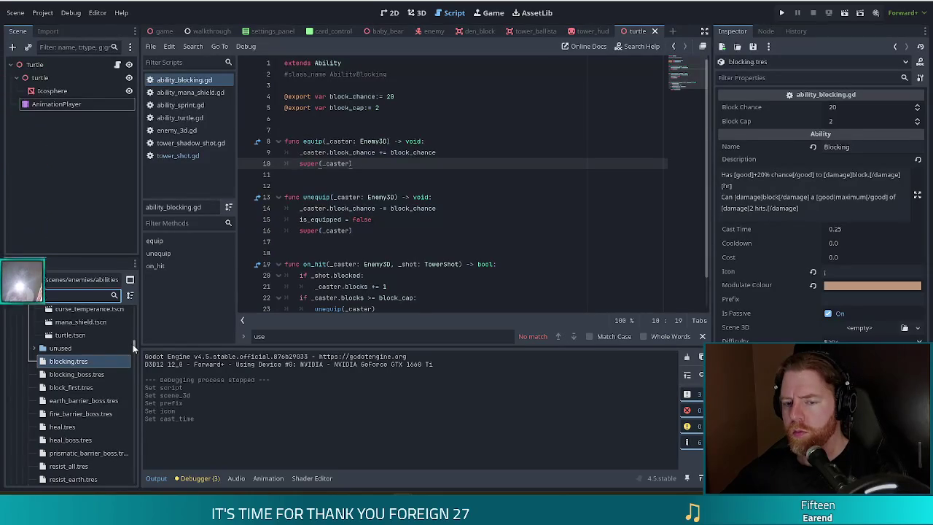
{"action": "scroll", "coordinate": [132, 347], "scroll_direction": "up", "scroll_amount": 8}
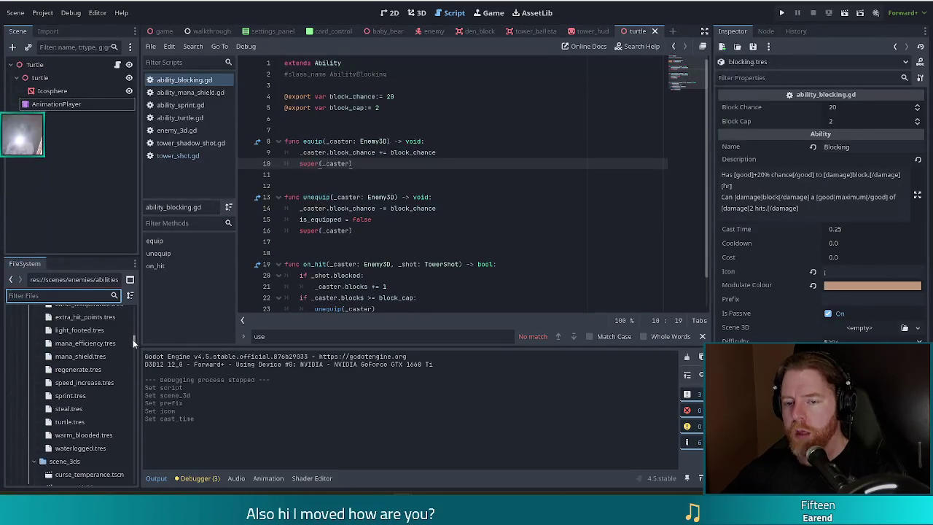
{"action": "scroll", "coordinate": [132, 344], "scroll_direction": "down", "scroll_amount": 8}
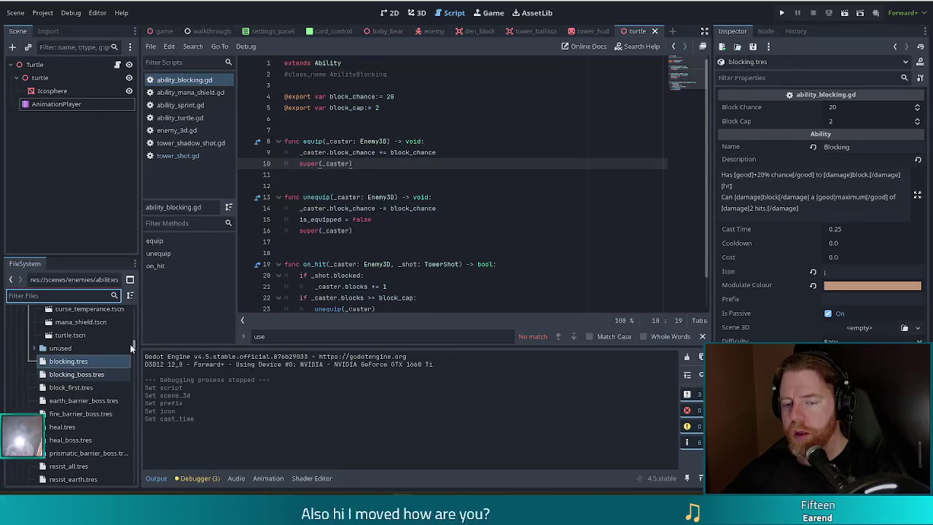
{"action": "scroll", "coordinate": [130, 344], "scroll_direction": "up", "scroll_amount": 1}
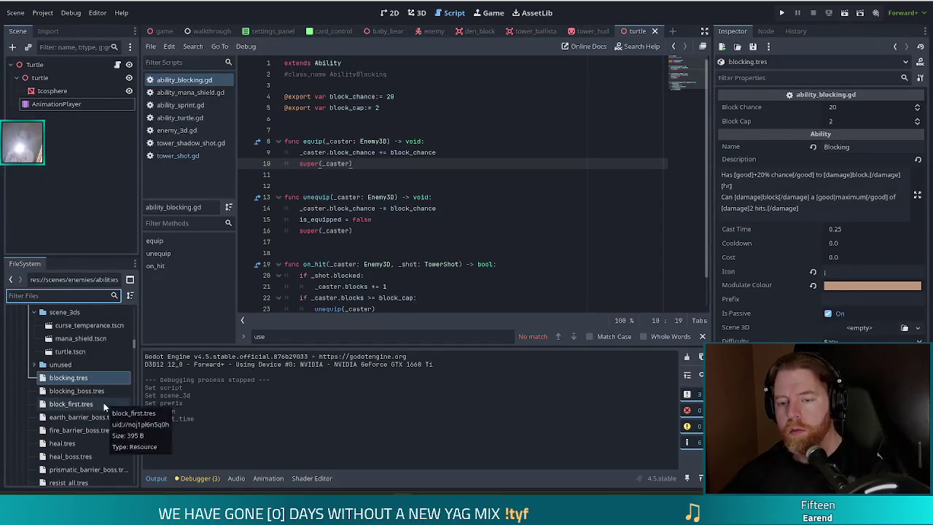
{"action": "scroll", "coordinate": [104, 403], "scroll_direction": "down", "scroll_amount": 1}
{"action": "scroll", "coordinate": [104, 402], "scroll_direction": "up", "scroll_amount": 5}
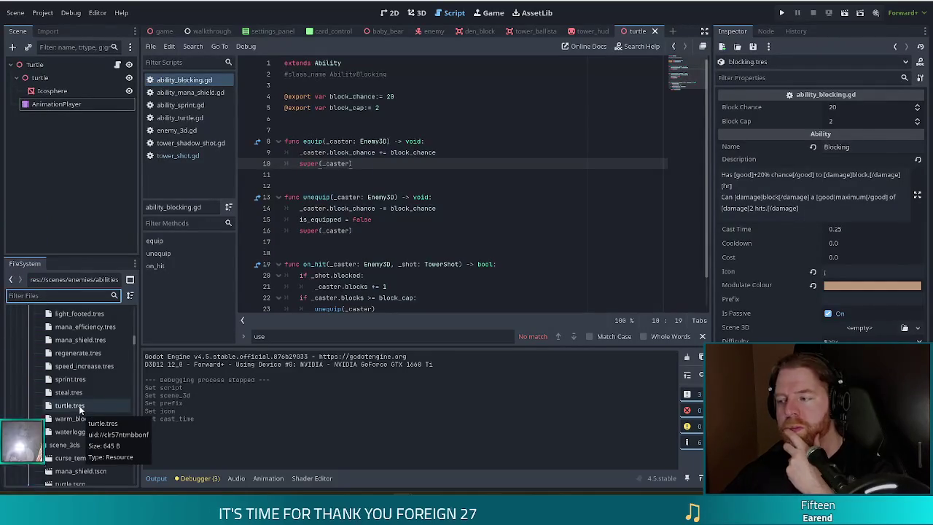
{"action": "left_click", "coordinate": [79, 406]}
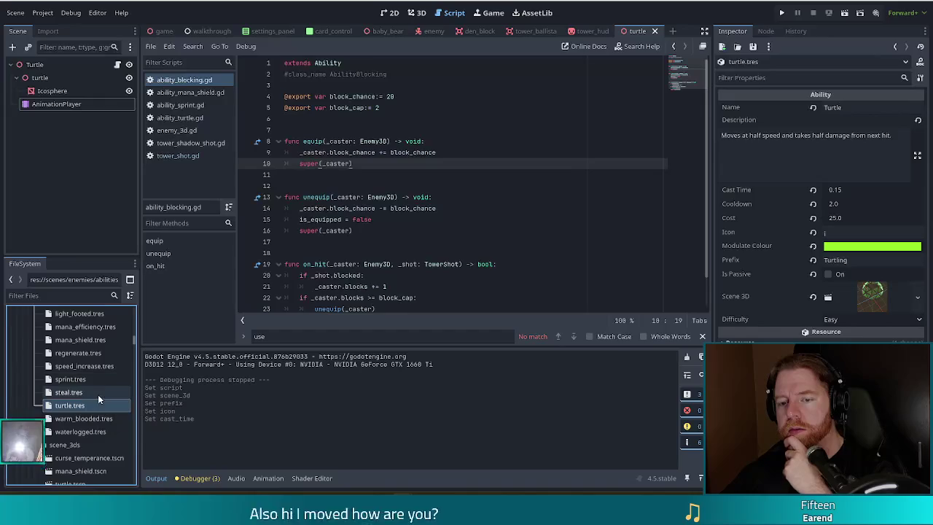
{"action": "left_click", "coordinate": [88, 354]}
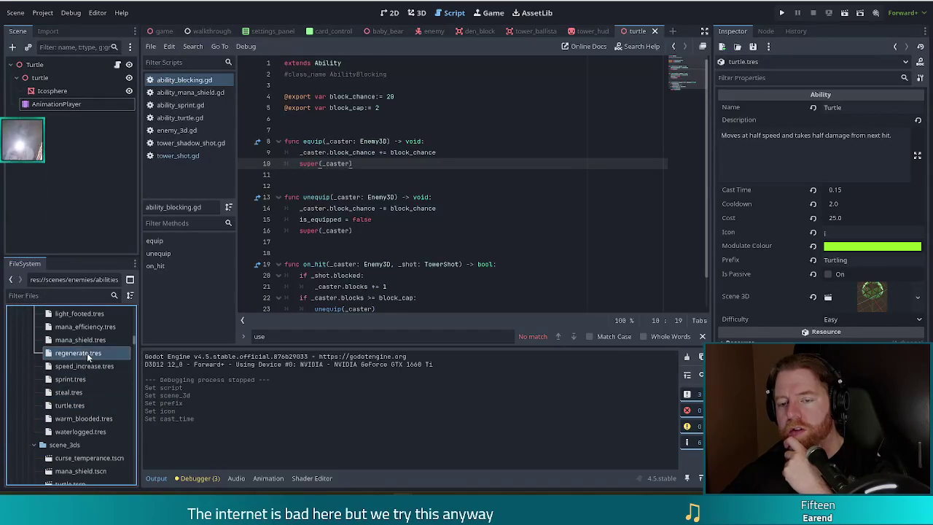
{"action": "left_click", "coordinate": [86, 341]}
{"action": "scroll", "coordinate": [91, 342], "scroll_direction": "up", "scroll_amount": 2}
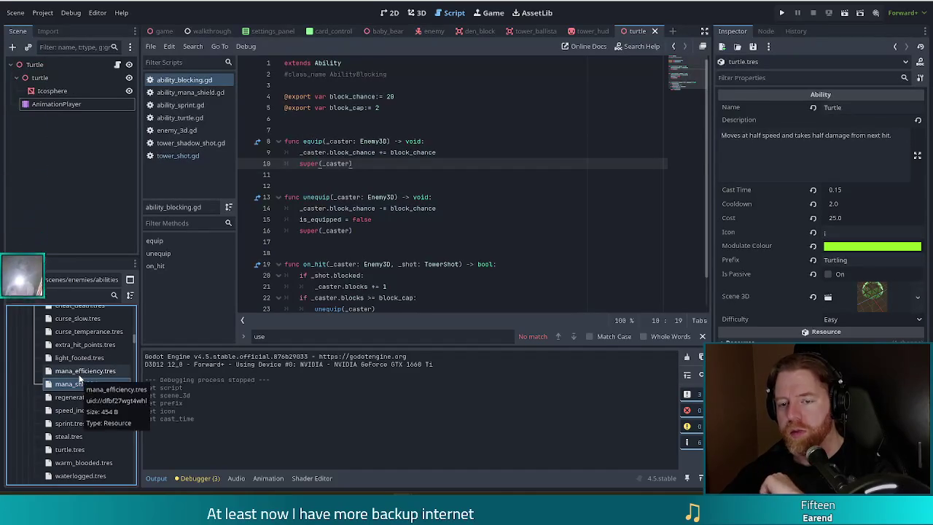
{"action": "left_click", "coordinate": [97, 346]}
{"action": "scroll", "coordinate": [95, 335], "scroll_direction": "up", "scroll_amount": 3}
{"action": "scroll", "coordinate": [95, 335], "scroll_direction": "down", "scroll_amount": 2}
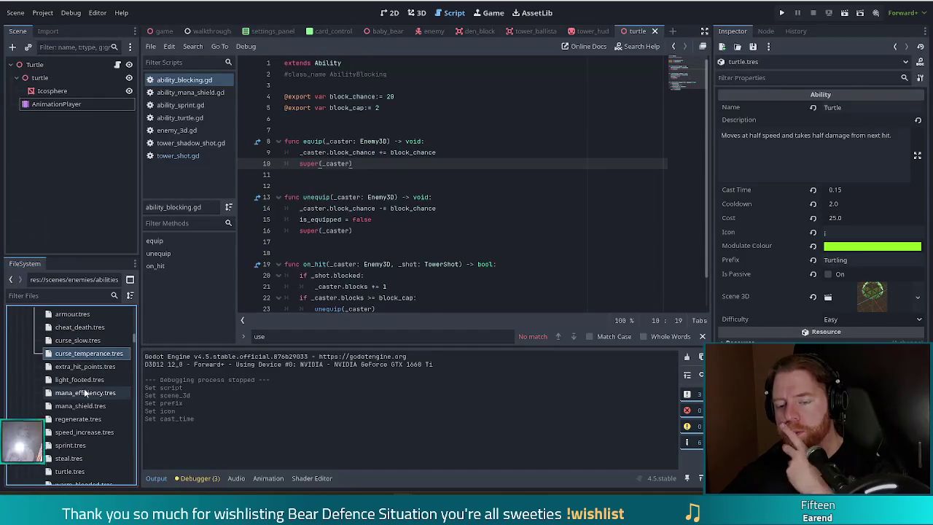
{"action": "scroll", "coordinate": [85, 393], "scroll_direction": "down", "scroll_amount": 4}
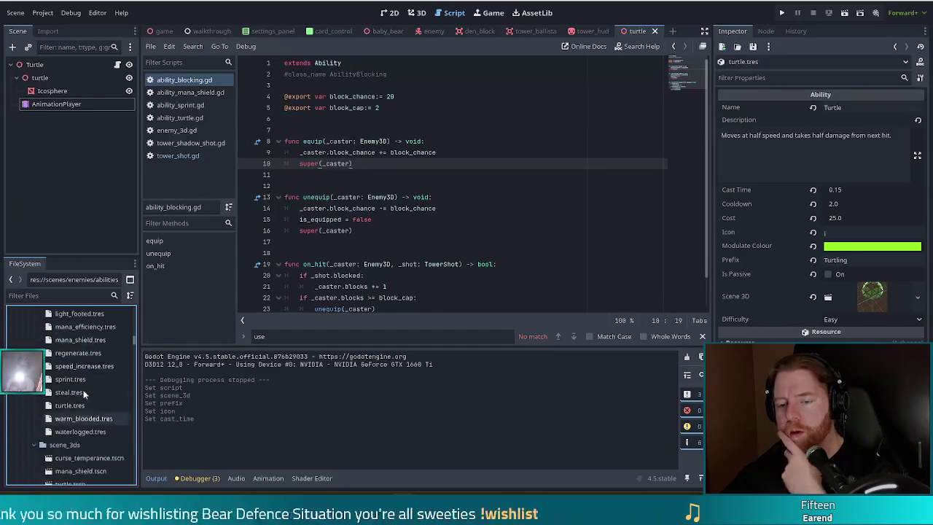
{"action": "left_click", "coordinate": [349, 244]}
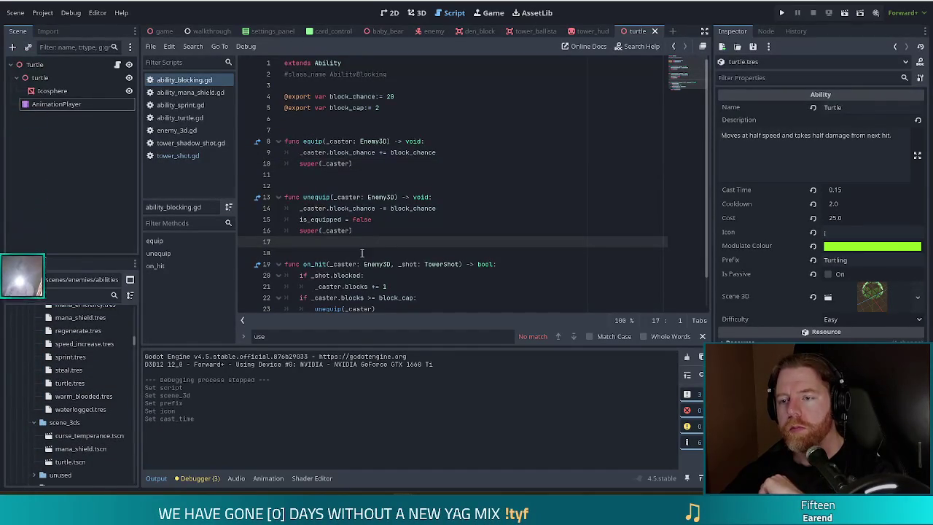
{"action": "scroll", "coordinate": [359, 255], "scroll_direction": "down", "scroll_amount": 1}
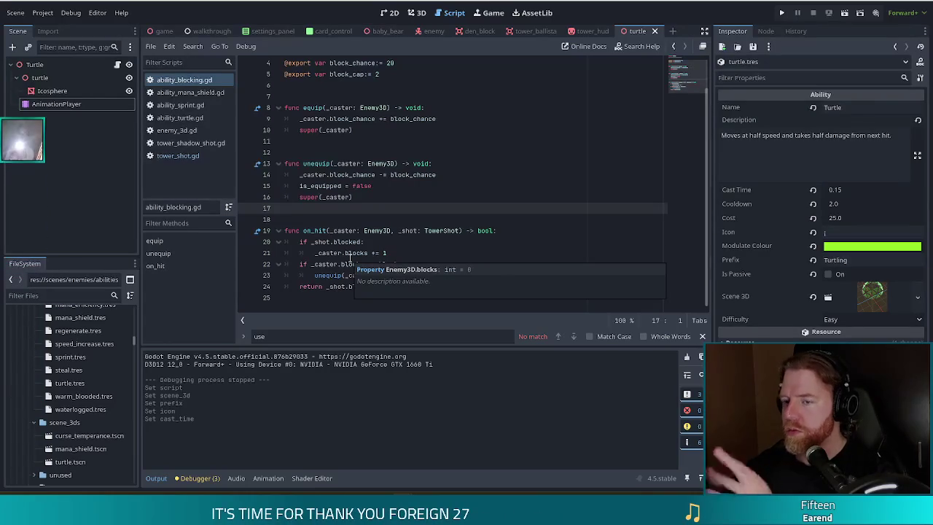
Open enemy_3d.gd and search it for 'on_hit'
{"action": "left_click", "coordinate": [175, 130]}
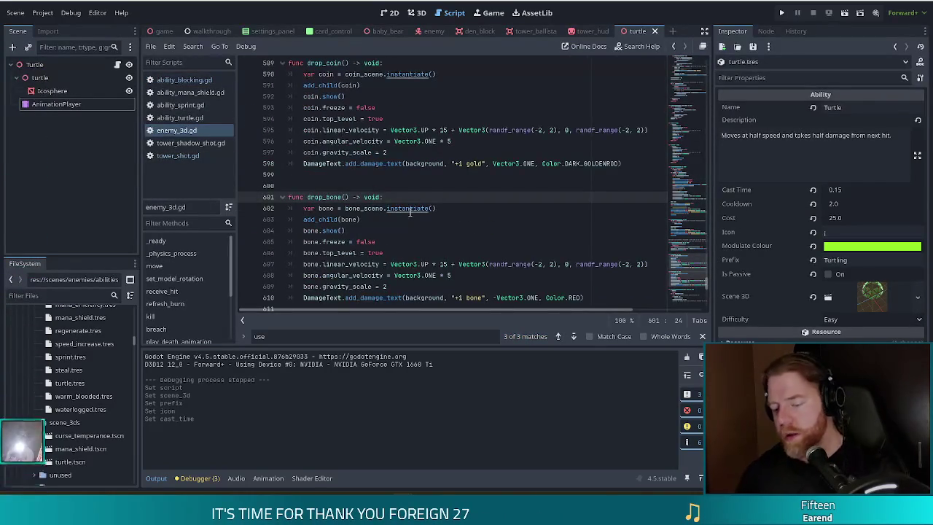
{"action": "key", "text": "ctrl+f"}
{"action": "type", "text": "on_hit"}
{"action": "key", "text": "BackSpace"}
{"action": "key", "text": "BackSpace"}
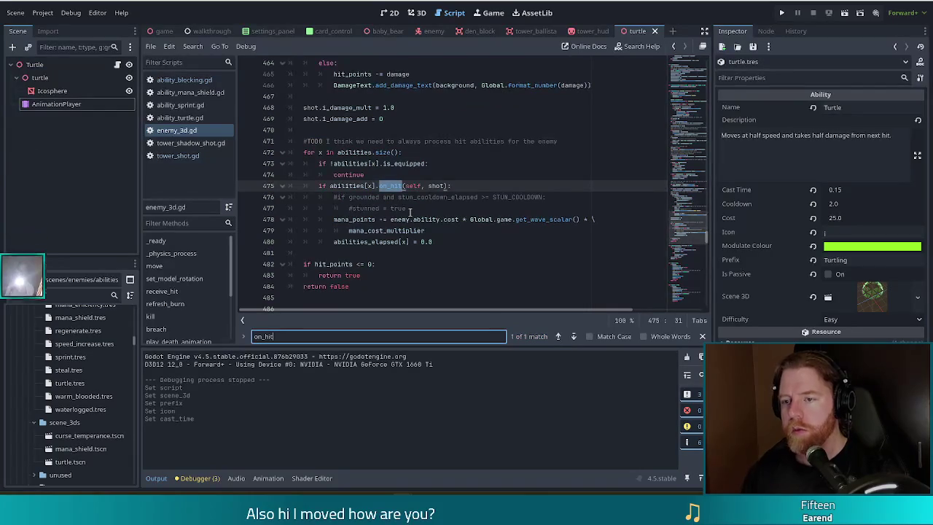
Select the on_hit call on line 475, then drag the meme browser window over the editor
{"action": "left_click", "coordinate": [326, 143]}
{"action": "left_click", "coordinate": [373, 155]}
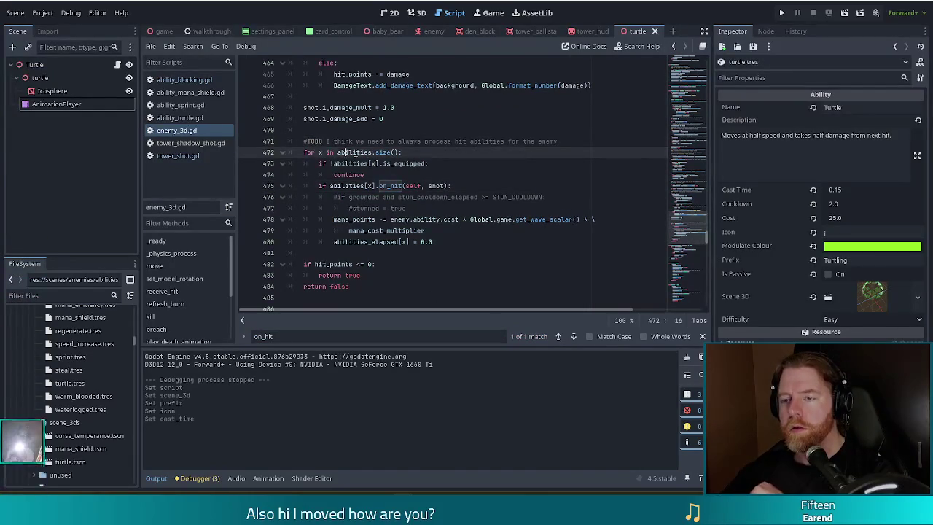
{"action": "left_click", "coordinate": [333, 164]}
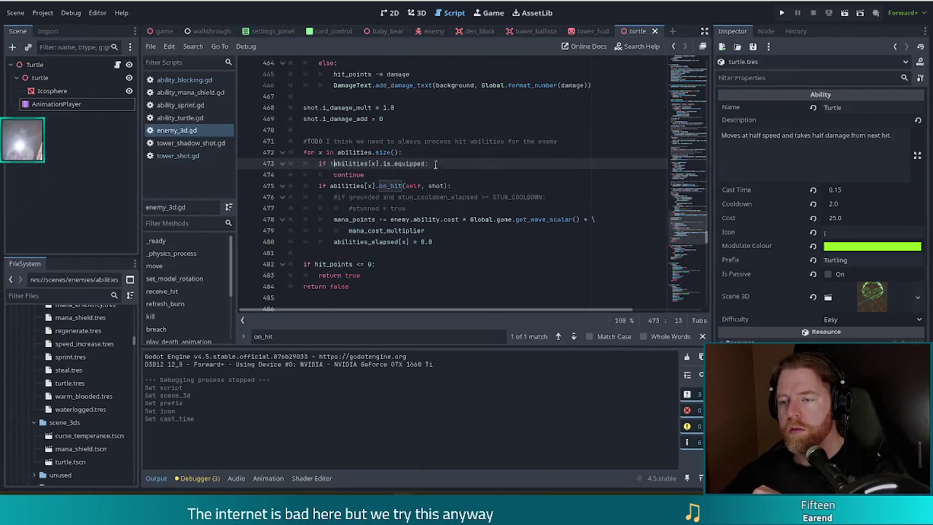
{"action": "left_click_drag", "start_coordinate": [330, 185], "coordinate": [427, 186]}
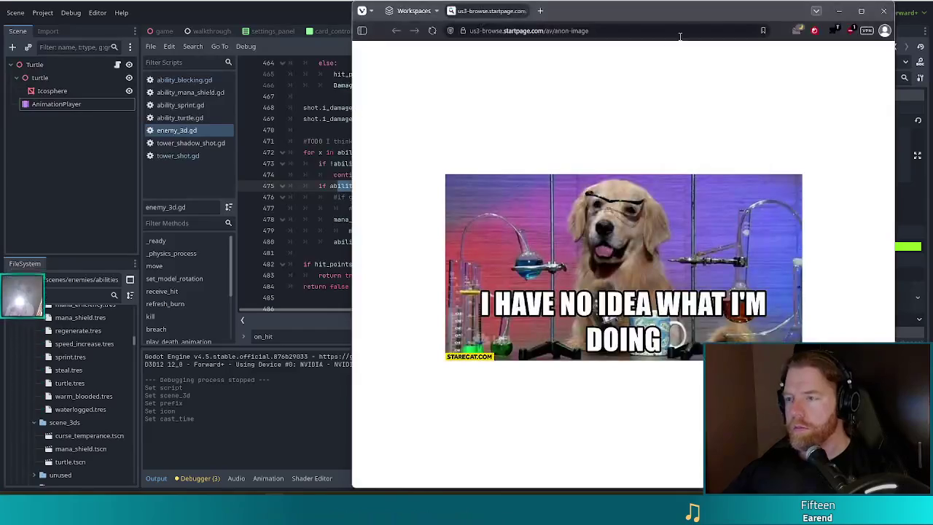
{"action": "mouse_move", "coordinate": [719, 21]}
{"action": "left_mouse_down"}
{"action": "mouse_move", "coordinate": [455, 24]}
{"action": "mouse_move", "coordinate": [447, 15]}
{"action": "left_mouse_up"}
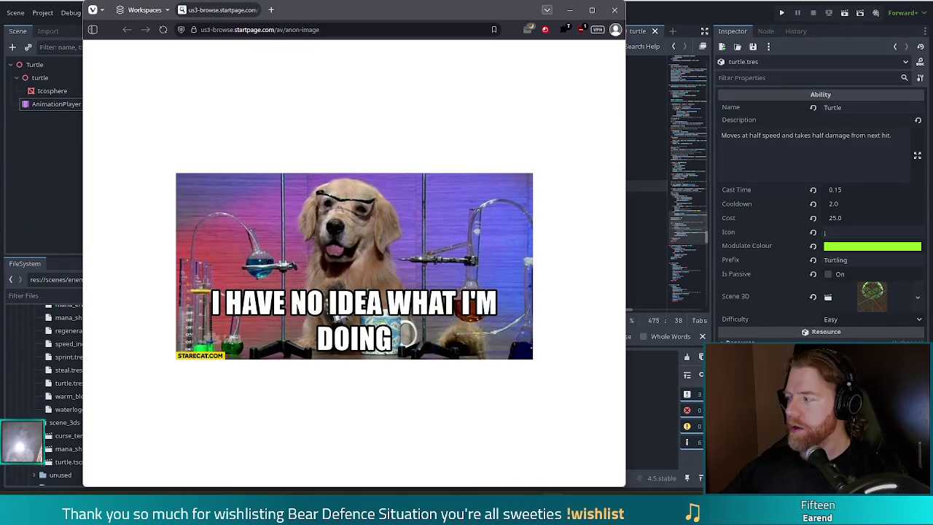
Close the Vivaldi meme window to reveal enemy_3d.gd at the on_hit abilities loop
{"action": "left_click", "coordinate": [615, 11]}
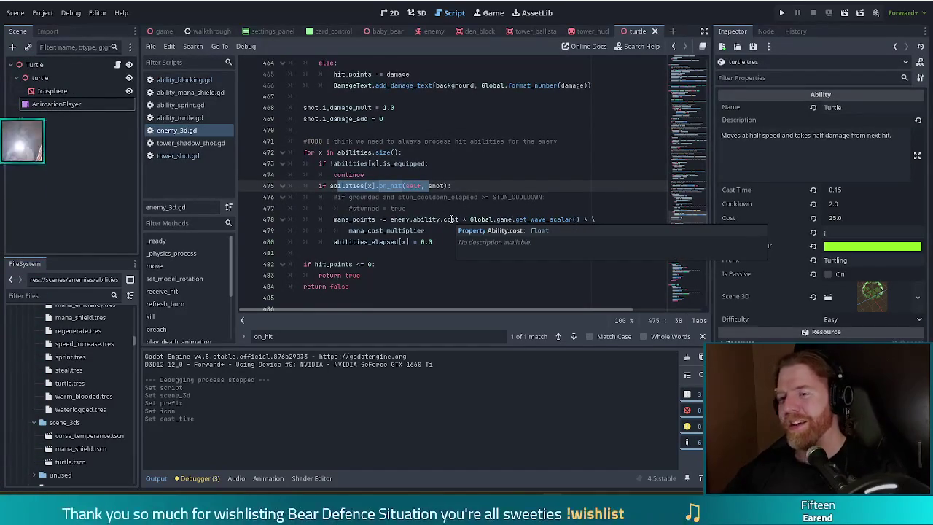
{"action": "left_click", "coordinate": [462, 186]}
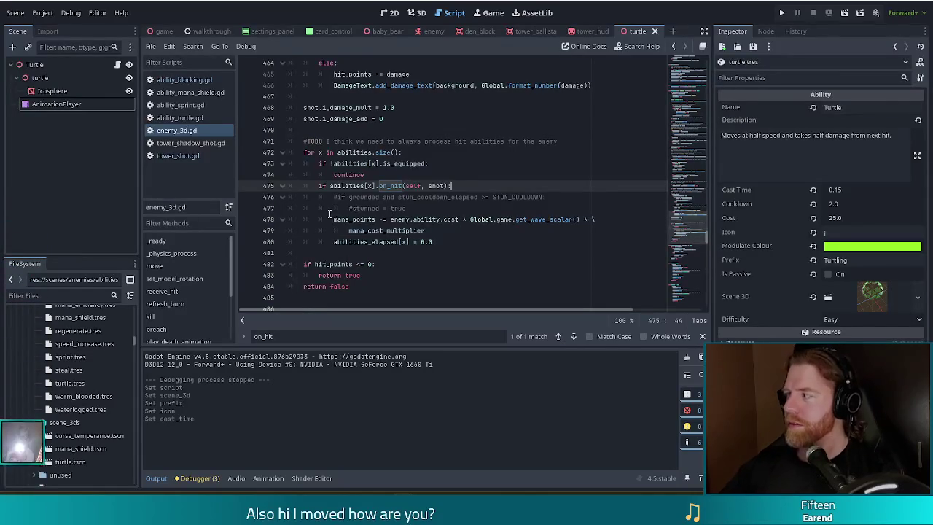
{"action": "left_click", "coordinate": [462, 218]}
{"action": "left_click", "coordinate": [475, 185]}
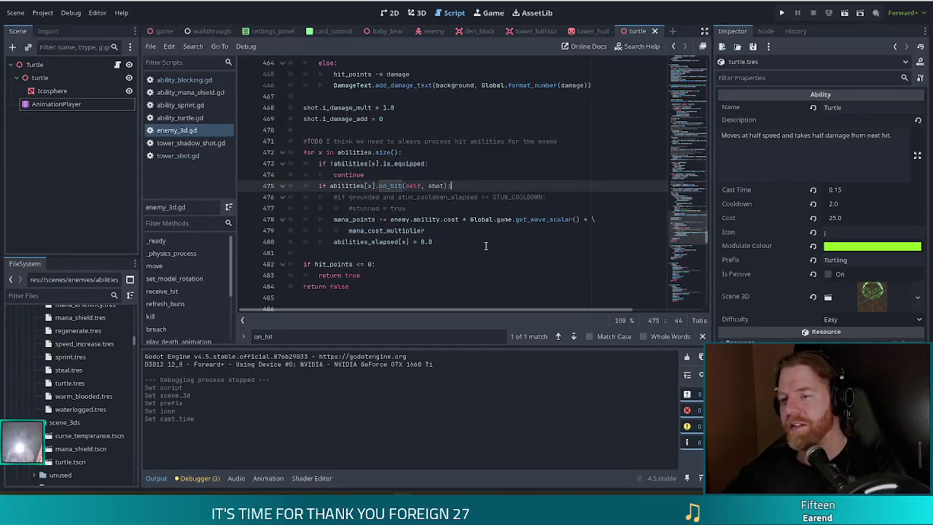
{"action": "left_click", "coordinate": [450, 234]}
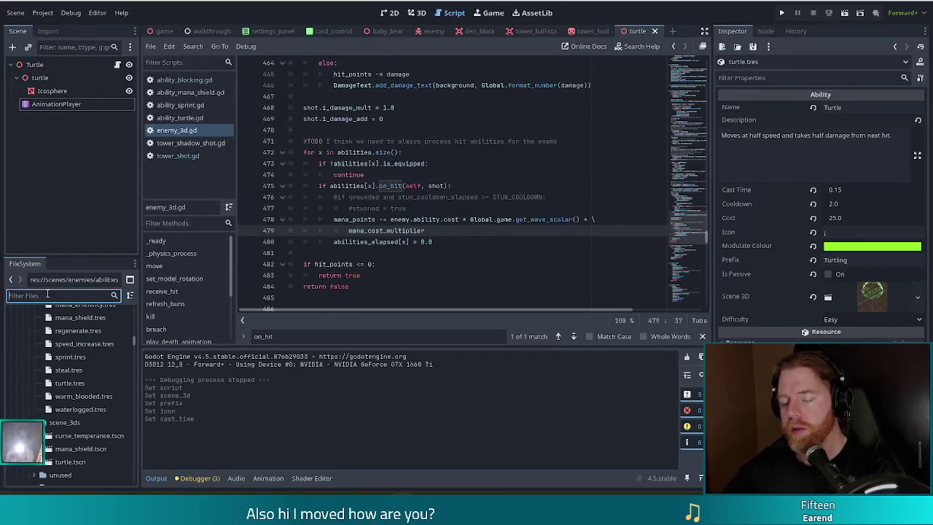
Open ability_steal.gd via a 'steal' filter, rename the class to AbilitySteal, and save
{"action": "type", "text": "steal"}
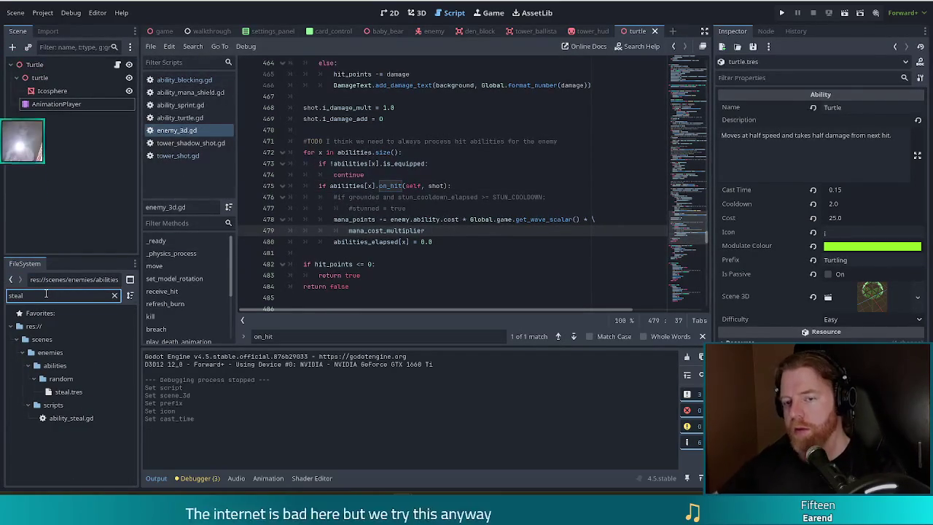
{"action": "double_click", "coordinate": [72, 419]}
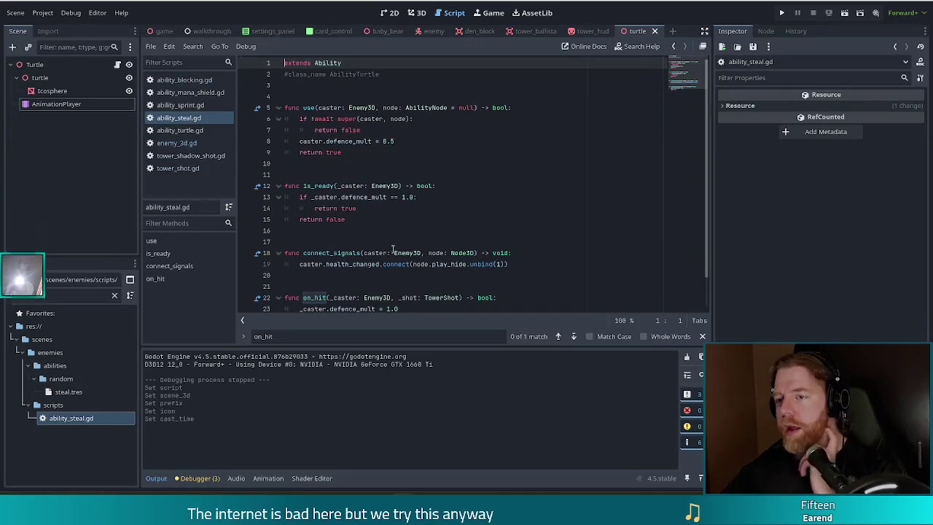
{"action": "left_click", "coordinate": [391, 75]}
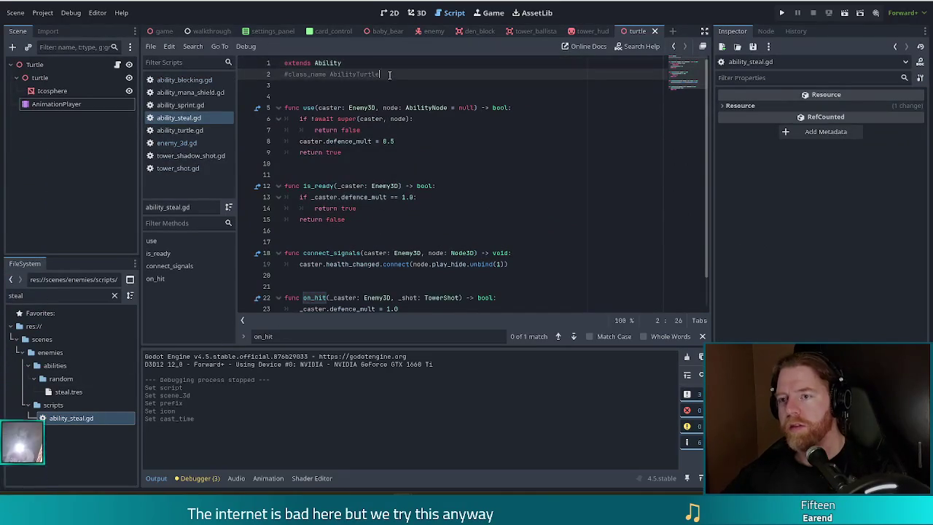
{"action": "key", "text": "BackSpace"}
{"action": "key", "text": "BackSpace"}
{"action": "key", "text": "BackSpace"}
{"action": "type", "text": "Steal"}
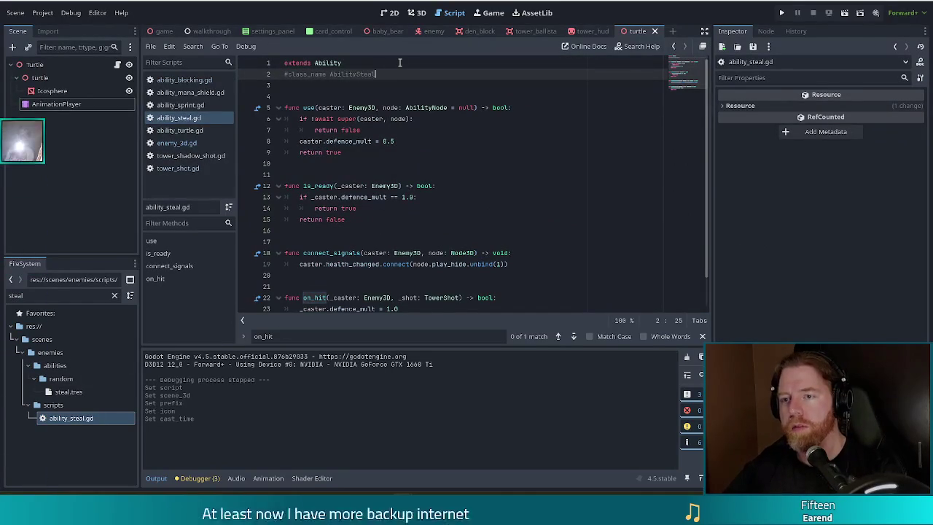
{"action": "key", "text": "ctrl+s"}
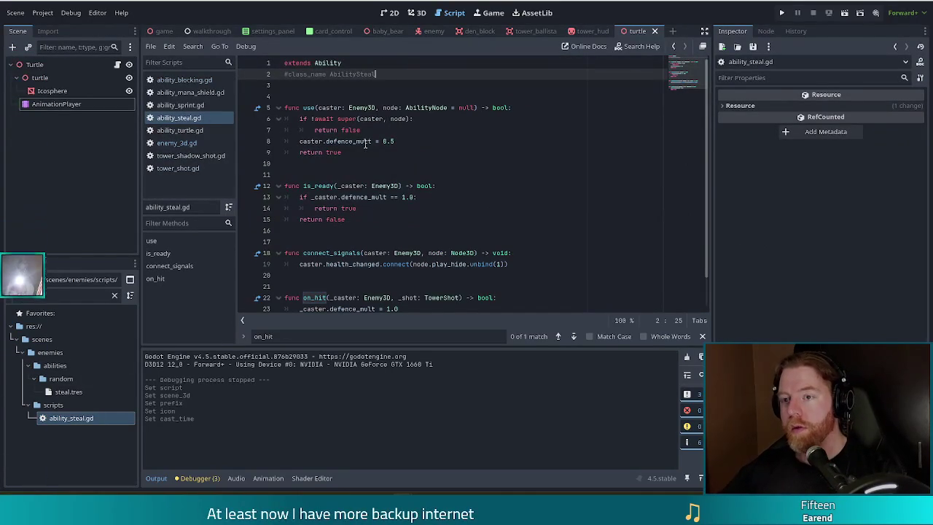
Comment out the use function
{"action": "left_click", "coordinate": [365, 152]}
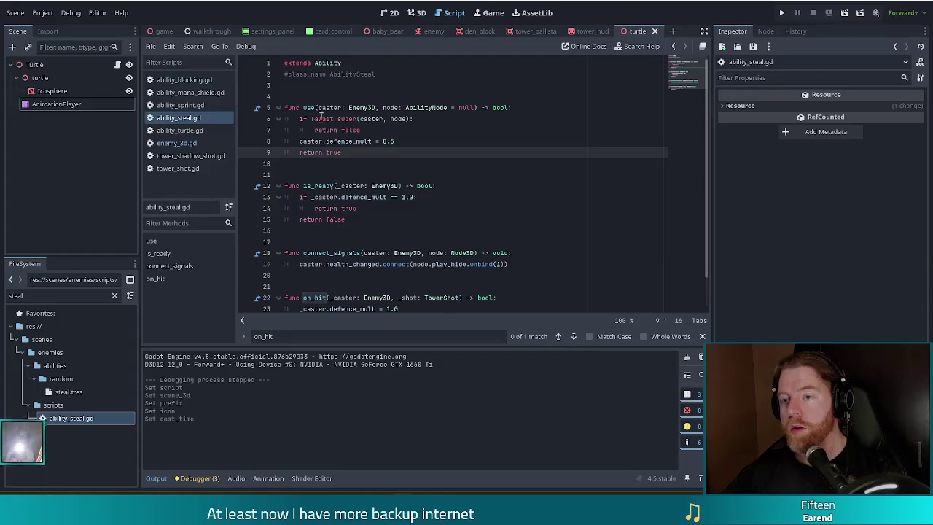
{"action": "left_click_drag", "start_coordinate": [303, 107], "coordinate": [368, 150]}
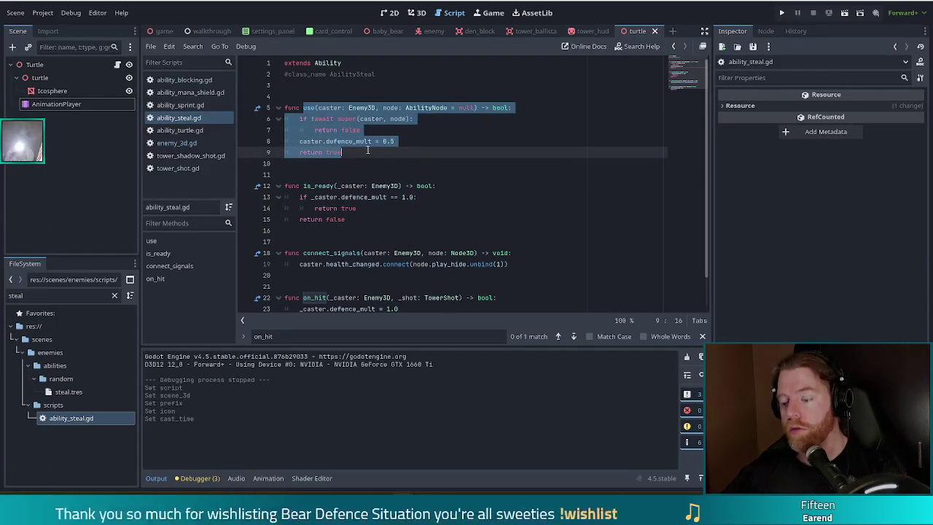
{"action": "key", "text": "ctrl+k"}
{"action": "left_click", "coordinate": [347, 165]}
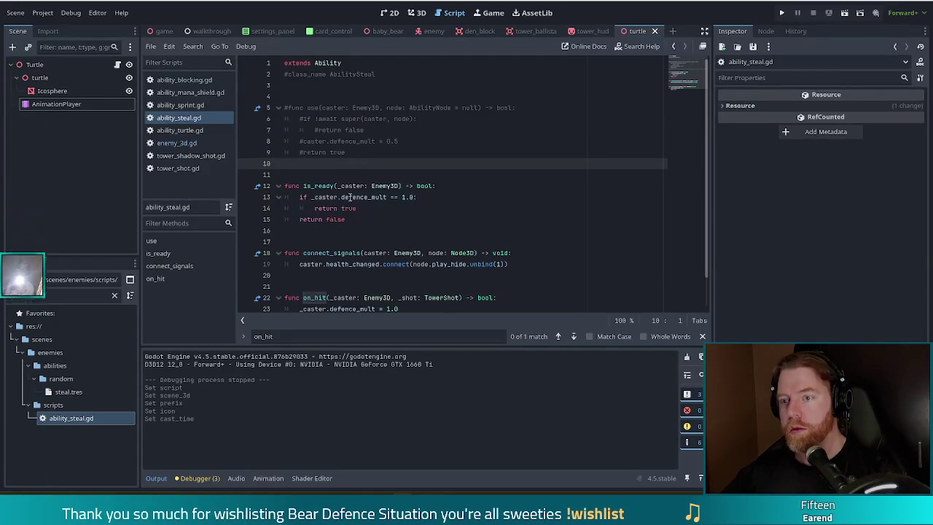
{"action": "right_click", "coordinate": [403, 213]}
{"action": "key", "text": "Escape"}
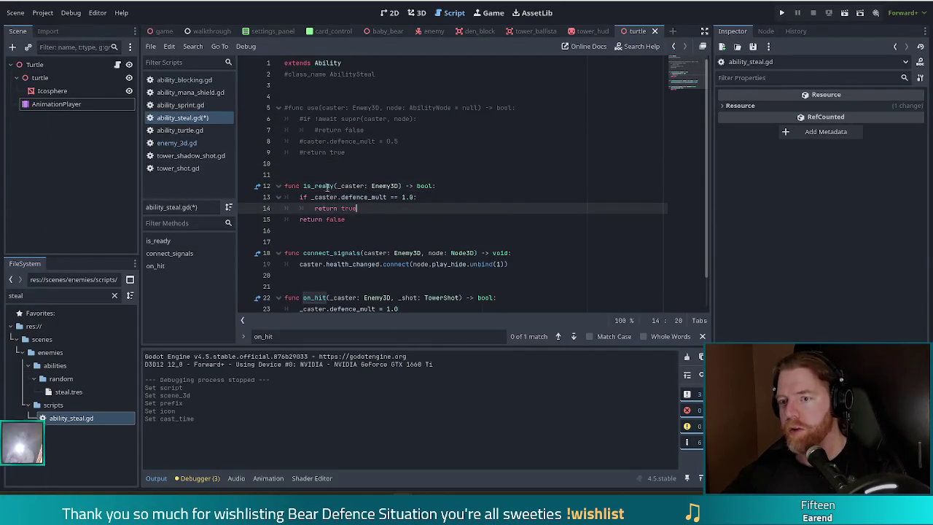
Comment out is_ready and connect_signals, then select the defence multiplier line in on_hit
{"action": "left_click_drag", "start_coordinate": [328, 187], "coordinate": [350, 220]}
{"action": "key", "text": "ctrl+k"}
{"action": "left_click", "coordinate": [321, 187]}
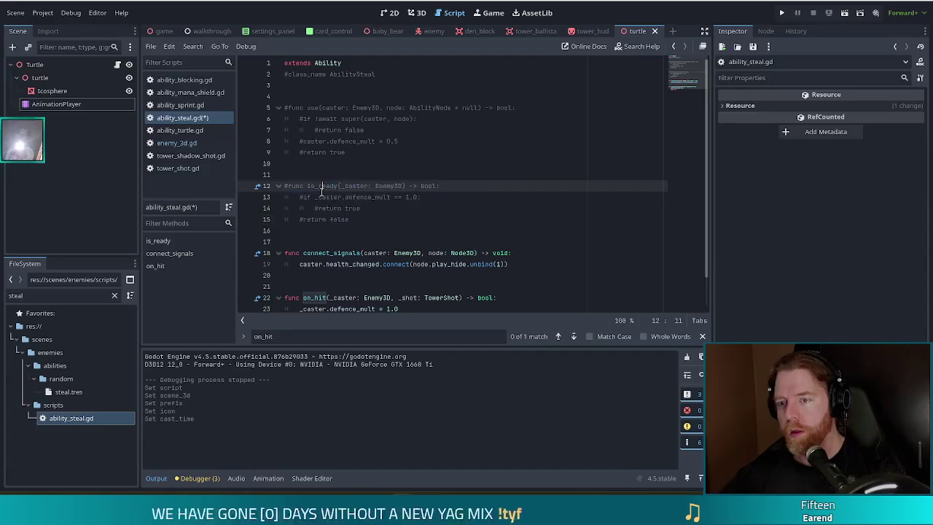
{"action": "scroll", "coordinate": [342, 244], "scroll_direction": "down", "scroll_amount": 1}
{"action": "left_click_drag", "start_coordinate": [331, 219], "coordinate": [334, 231]}
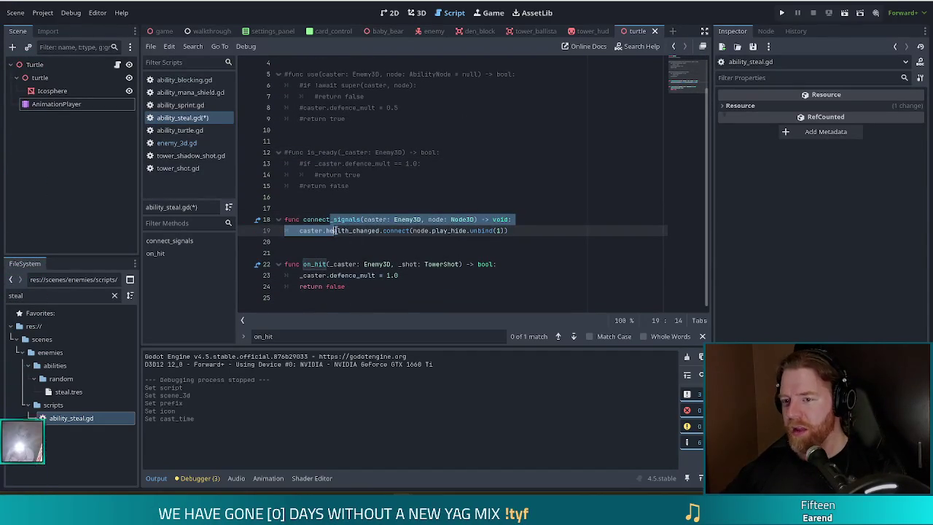
{"action": "key", "text": "ctrl+k"}
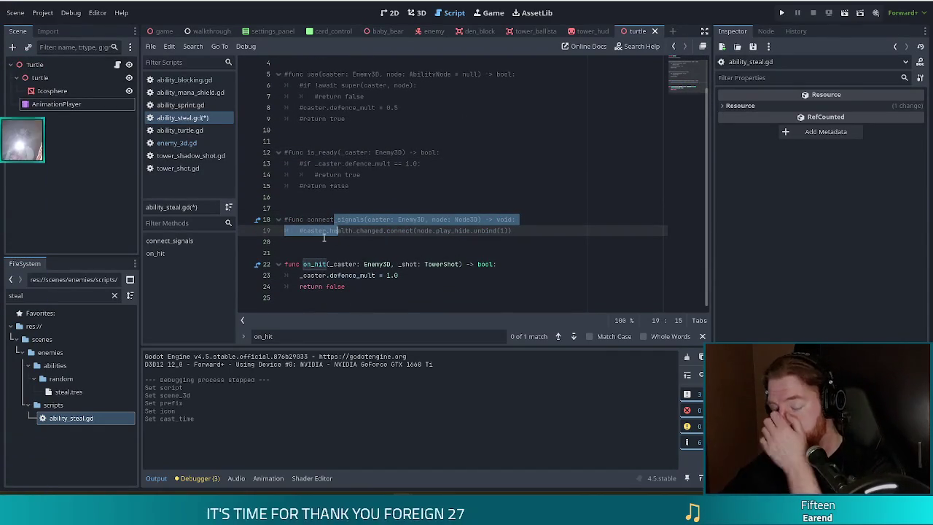
{"action": "left_click", "coordinate": [412, 277]}
{"action": "left_click", "coordinate": [299, 275], "text": "shift"}
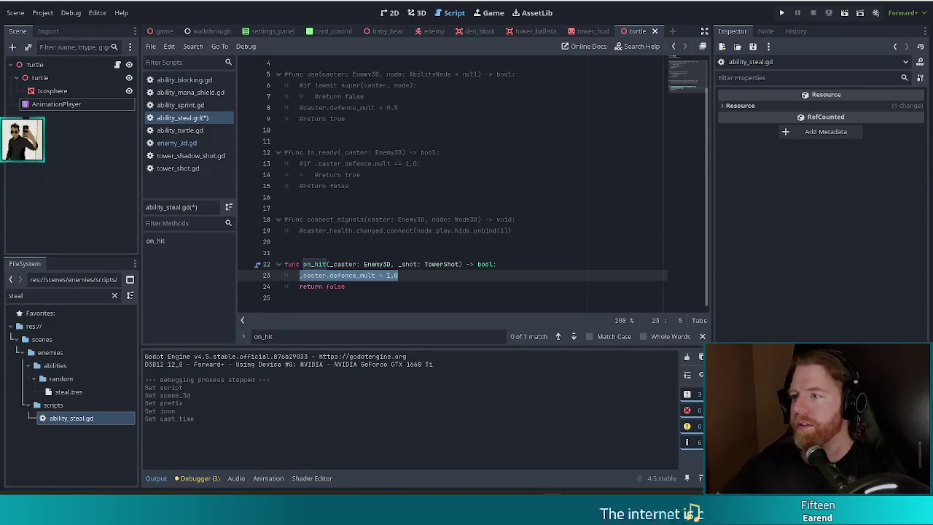
Save ability_steal.gd, run the project in debug, and start a new game
{"action": "left_click", "coordinate": [353, 260]}
{"action": "left_click", "coordinate": [522, 197]}
{"action": "key", "text": "ctrl+s"}
{"action": "left_click", "coordinate": [780, 13]}
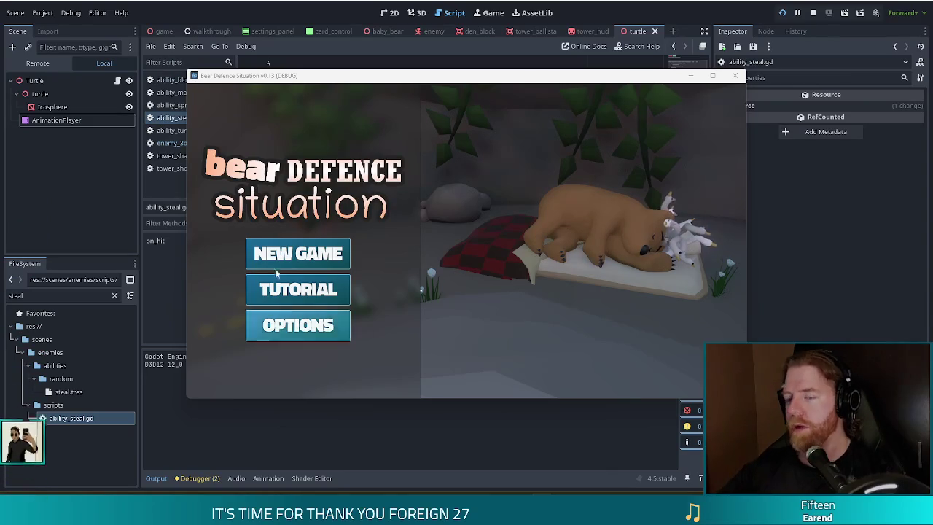
{"action": "left_click", "coordinate": [303, 253]}
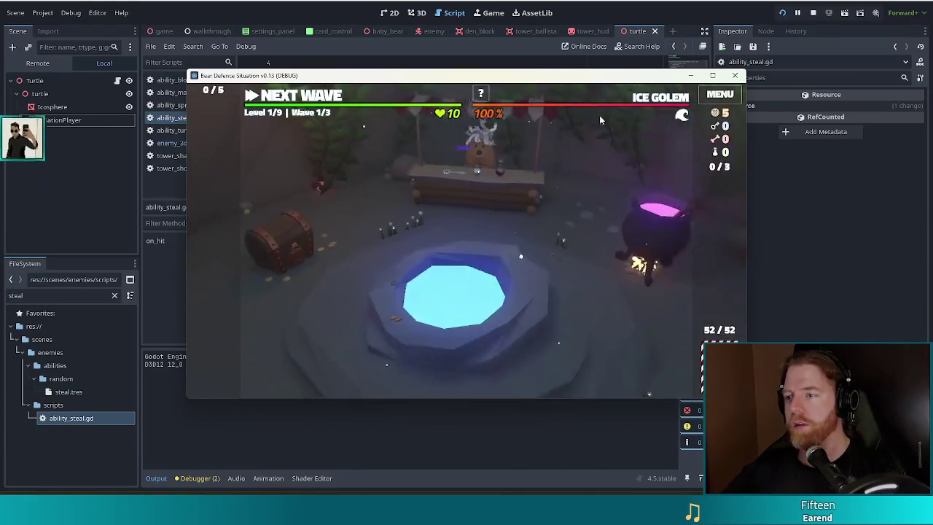
Enter 'set_enemy golem_ice' in the debug console, running it twice to make Level 1 Ice Golems
{"action": "mouse_move", "coordinate": [656, 102]}
{"action": "key", "text": "grave"}
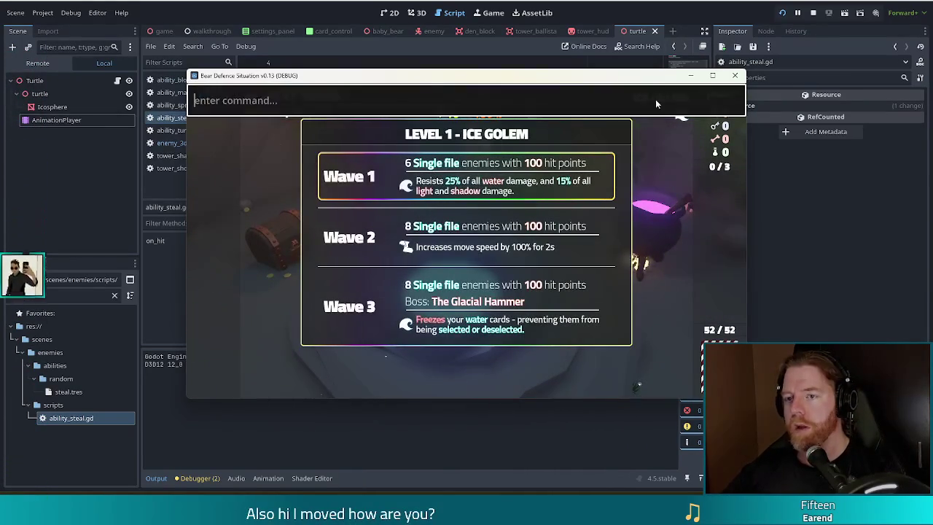
{"action": "type", "text": "set_enemy "}
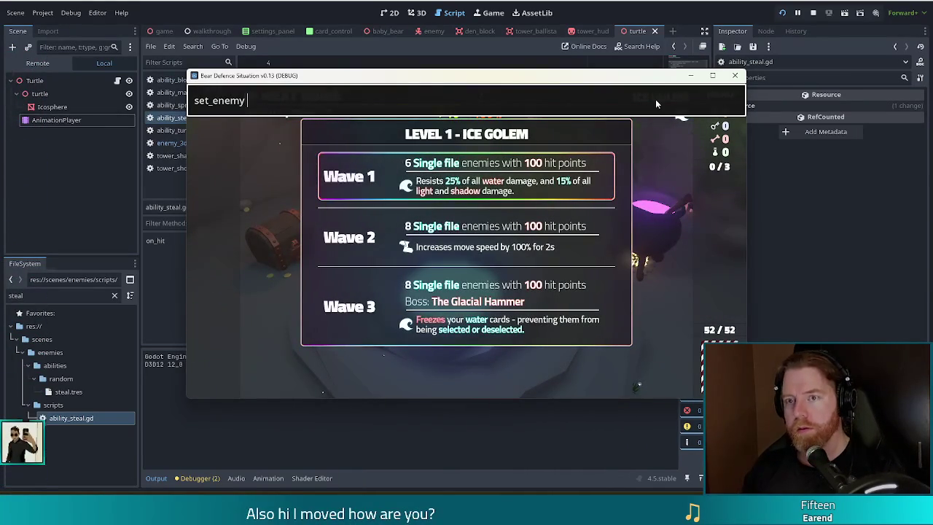
{"action": "type", "text": "golem_ice"}
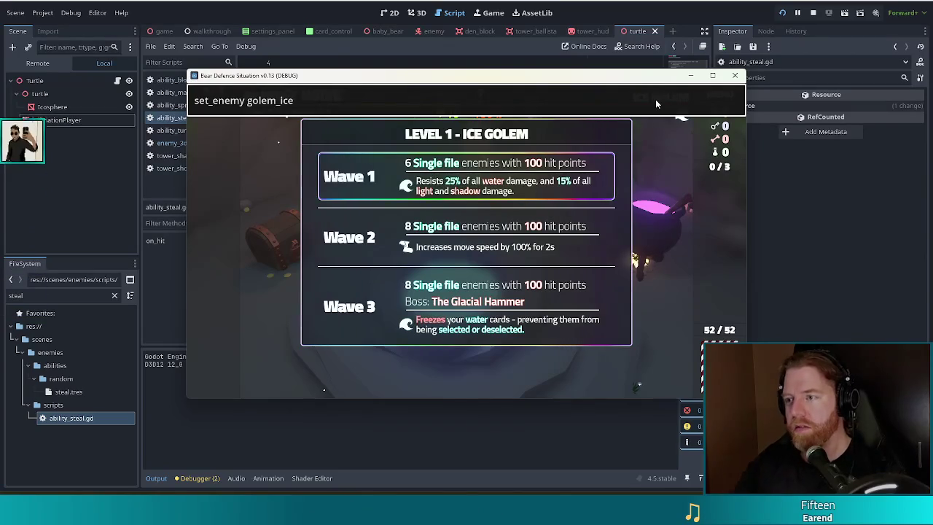
{"action": "key", "text": "Return"}
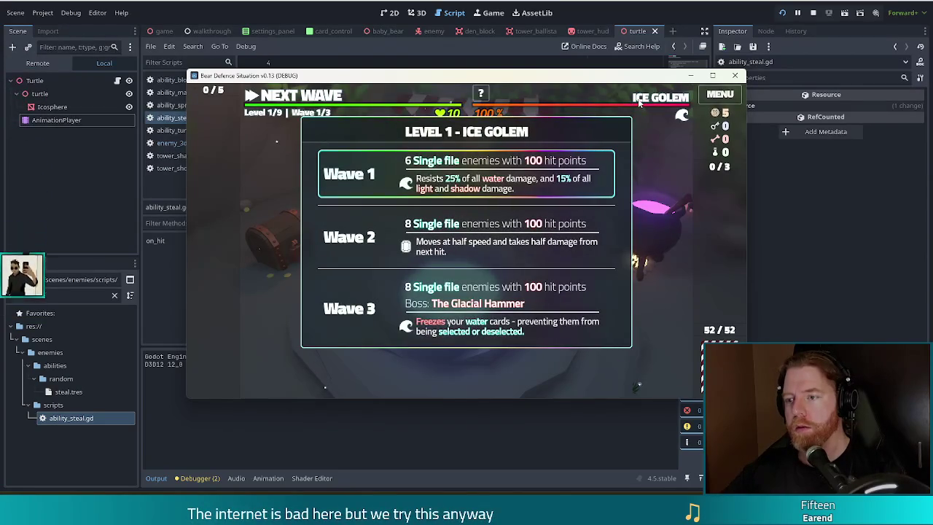
{"action": "key", "text": "grave"}
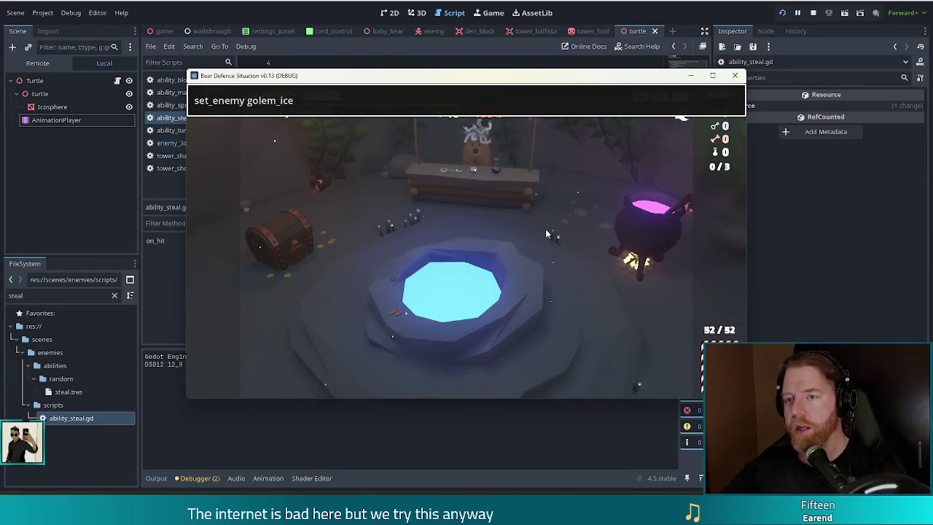
{"action": "key", "text": "Return"}
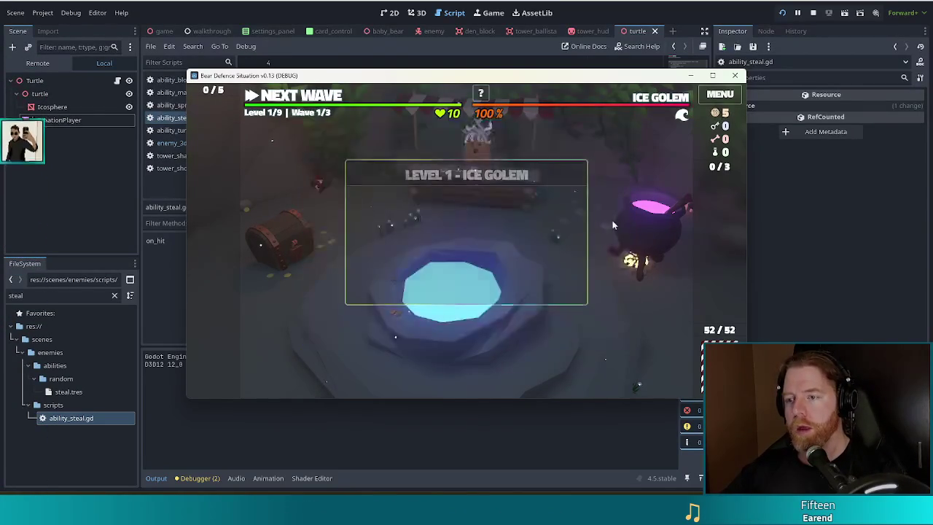
{"action": "key", "text": "grave"}
{"action": "key", "text": "Return"}
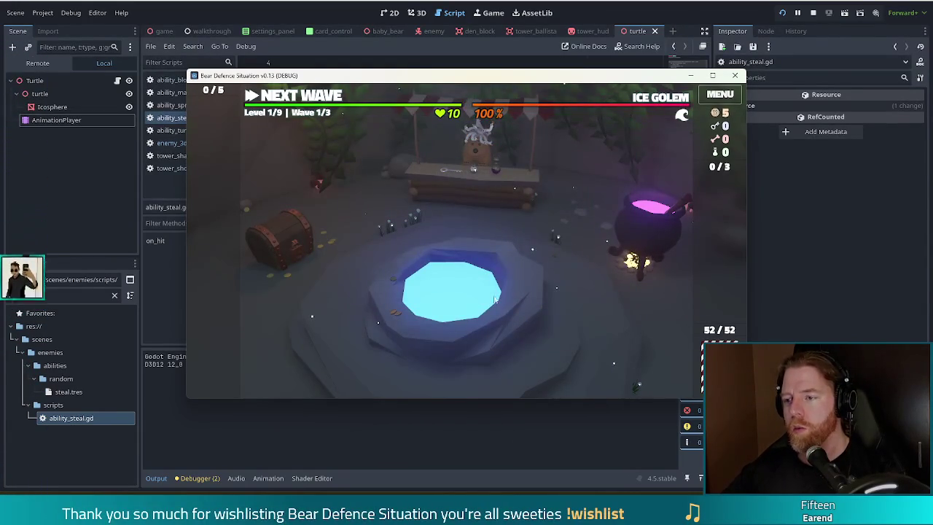
Throw gold into the wishing well and take the Training Wheels wish
{"action": "left_click", "coordinate": [505, 294]}
{"action": "left_click", "coordinate": [558, 287]}
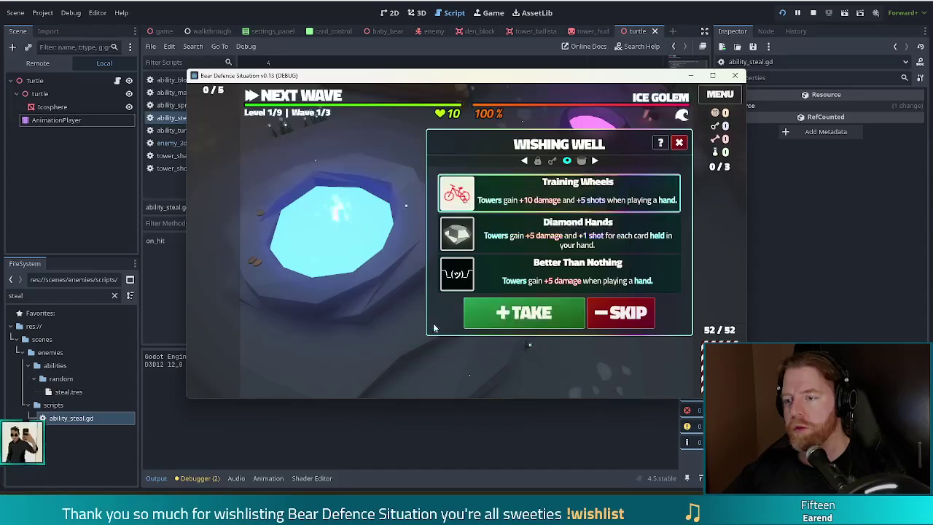
{"action": "left_click", "coordinate": [523, 309]}
{"action": "left_click", "coordinate": [409, 186]}
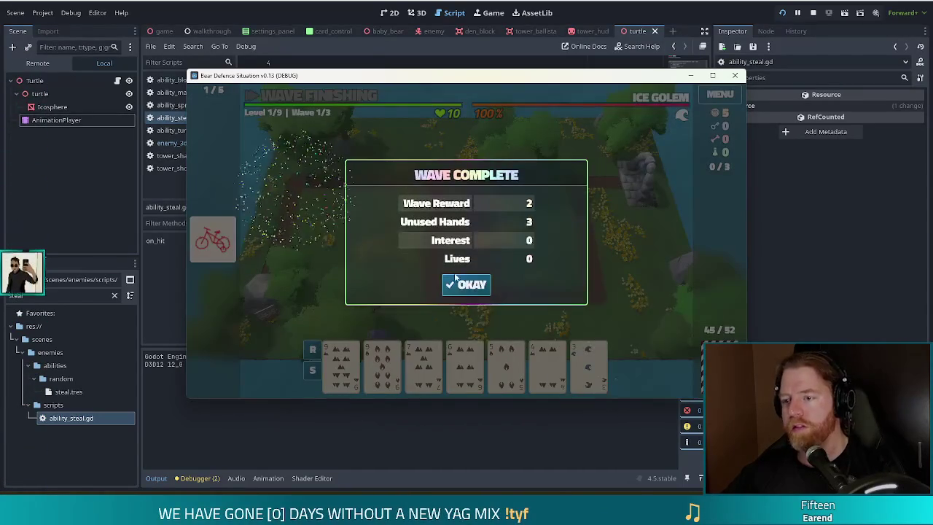
Dismiss the wave-complete message, start wave 2, and pause it mid-wave
{"action": "left_click", "coordinate": [468, 283]}
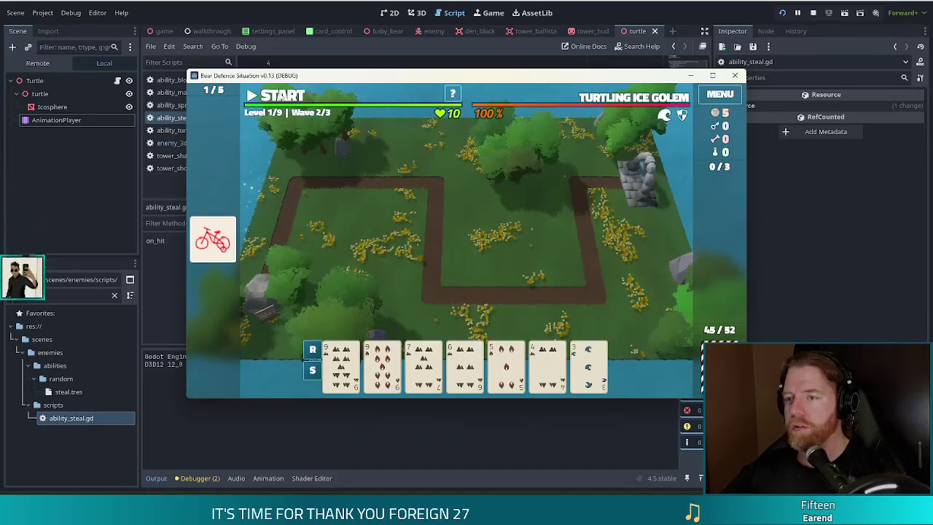
{"action": "left_click", "coordinate": [277, 95]}
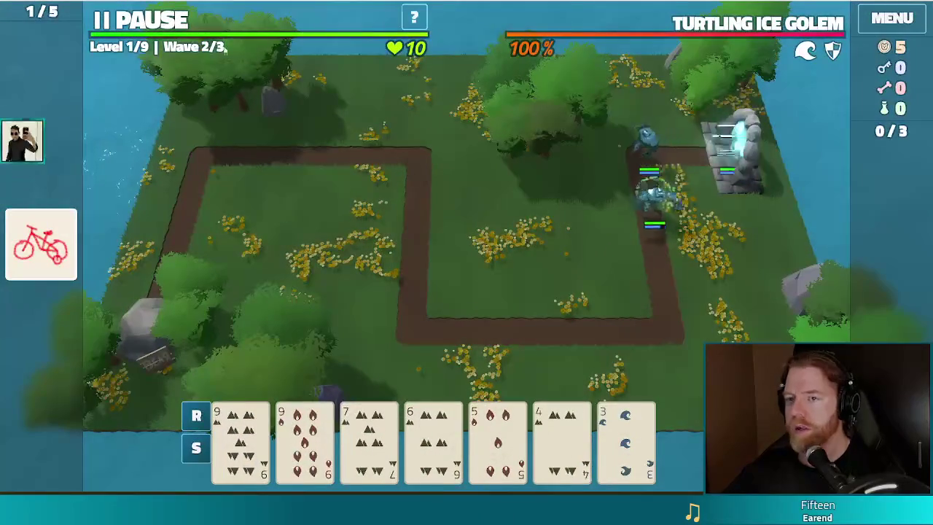
{"action": "key", "text": "space"}
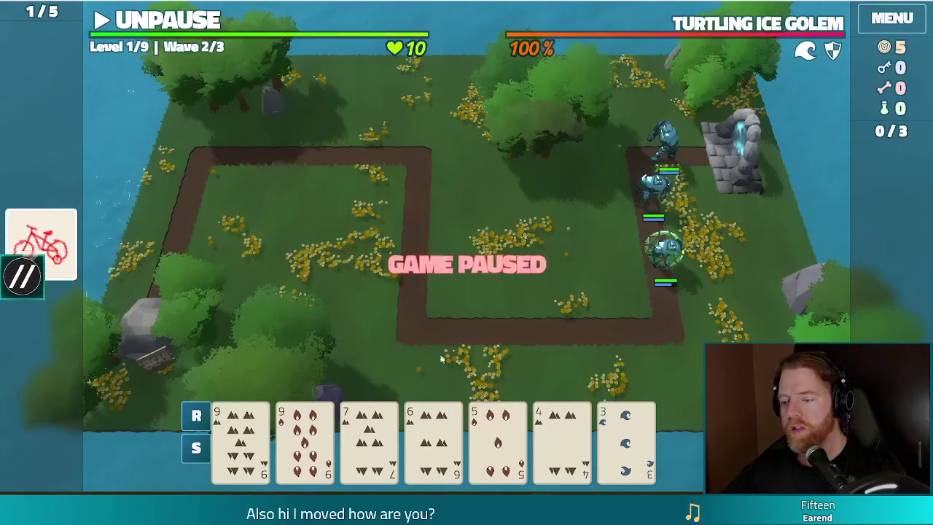
Discard a five-card Straight, then the 8 of Earth and the 2, for replacements
{"action": "left_click", "coordinate": [561, 437]}
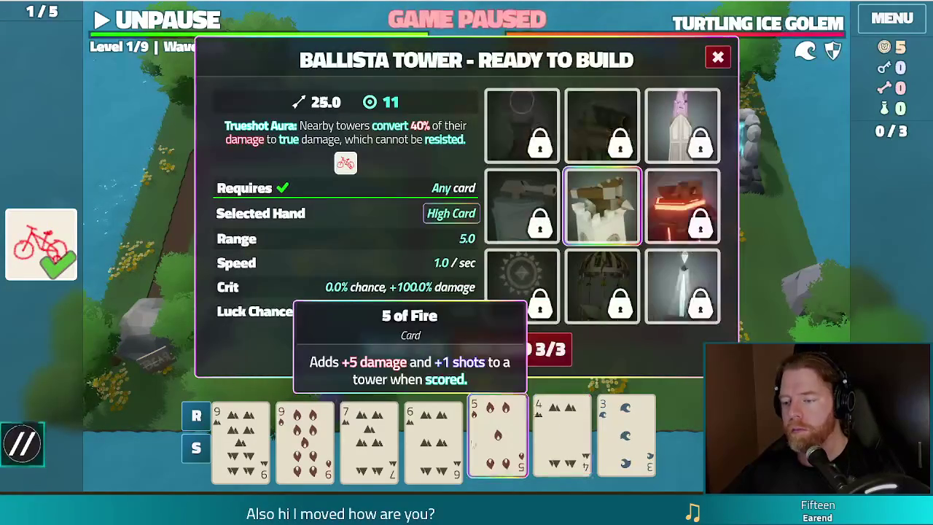
{"action": "left_click", "coordinate": [433, 438]}
{"action": "left_click", "coordinate": [368, 438]}
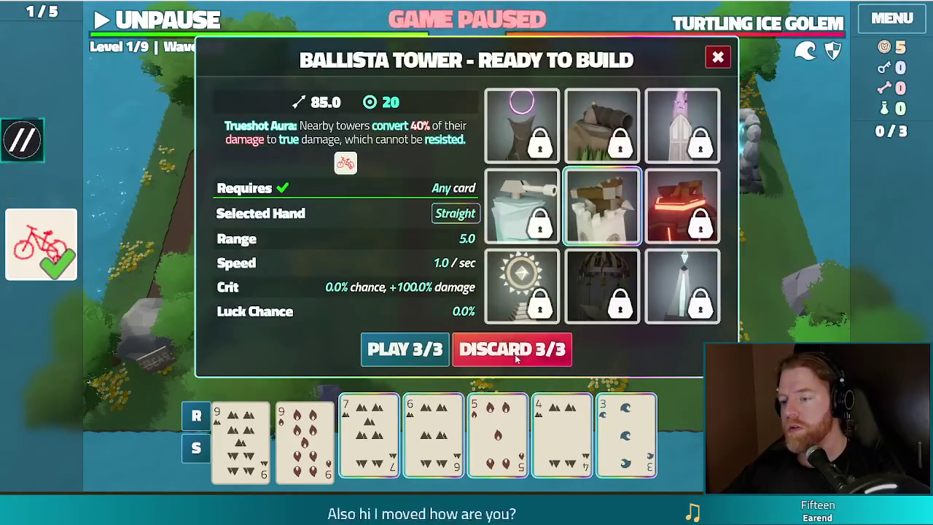
{"action": "left_click", "coordinate": [512, 350]}
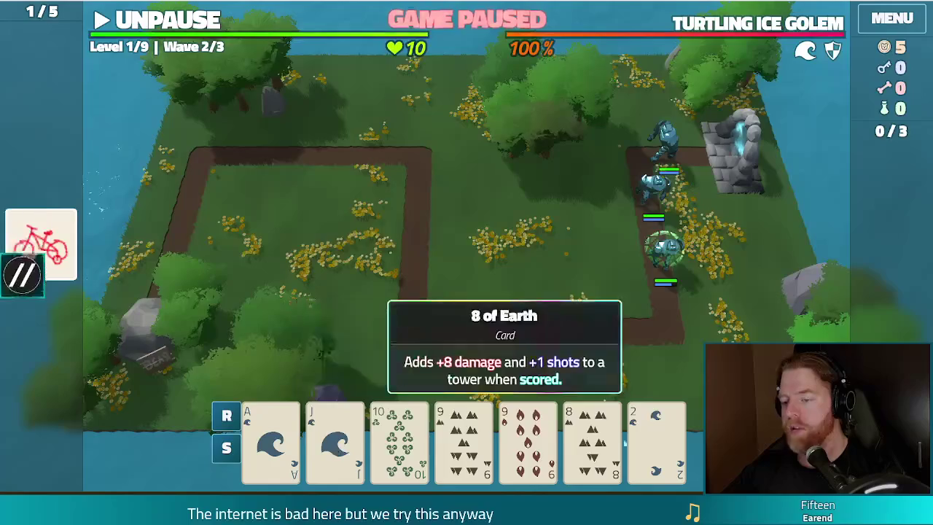
{"action": "left_click", "coordinate": [616, 443]}
{"action": "left_click", "coordinate": [655, 440]}
{"action": "left_click", "coordinate": [546, 355]}
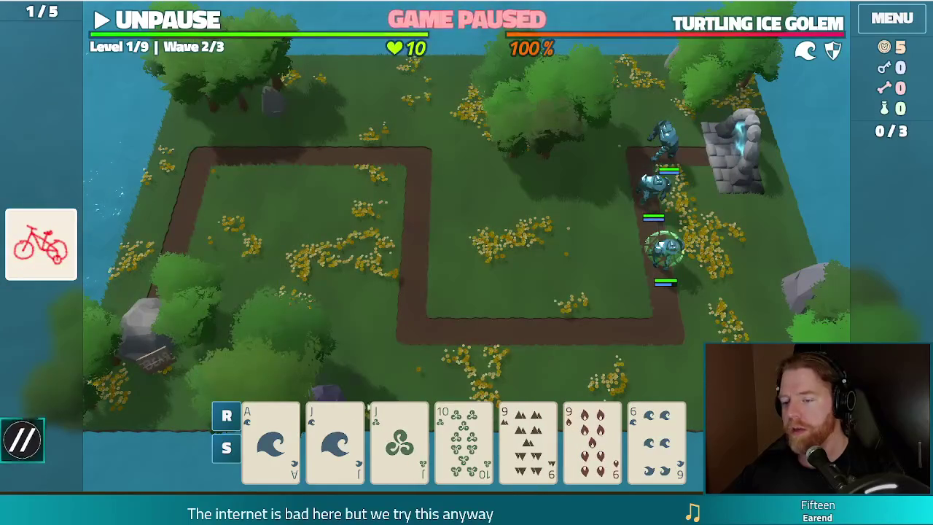
Play Two Pair of Jacks and 9s and place the Ballista mid-map
{"action": "left_click", "coordinate": [335, 437]}
{"action": "left_click", "coordinate": [400, 437]}
{"action": "left_click", "coordinate": [527, 437]}
{"action": "left_click", "coordinate": [592, 438]}
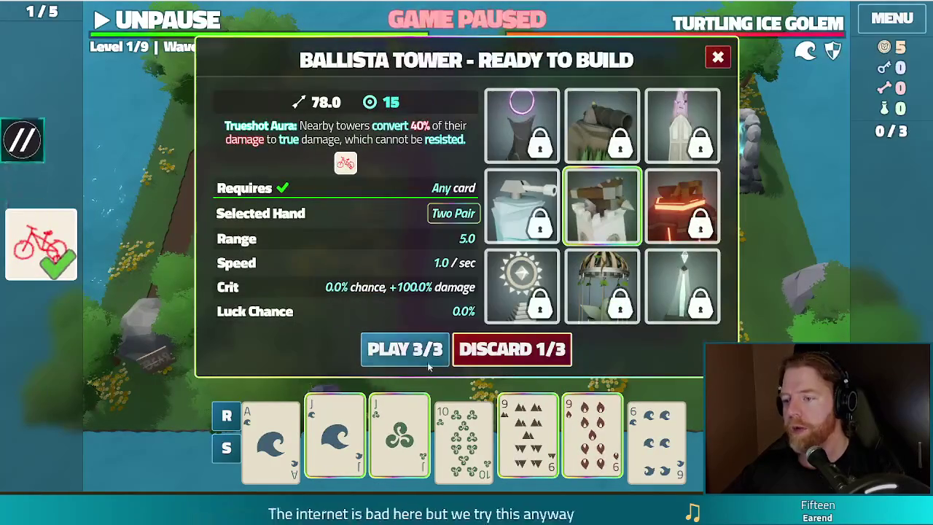
{"action": "left_click", "coordinate": [429, 361]}
{"action": "left_click", "coordinate": [476, 273]}
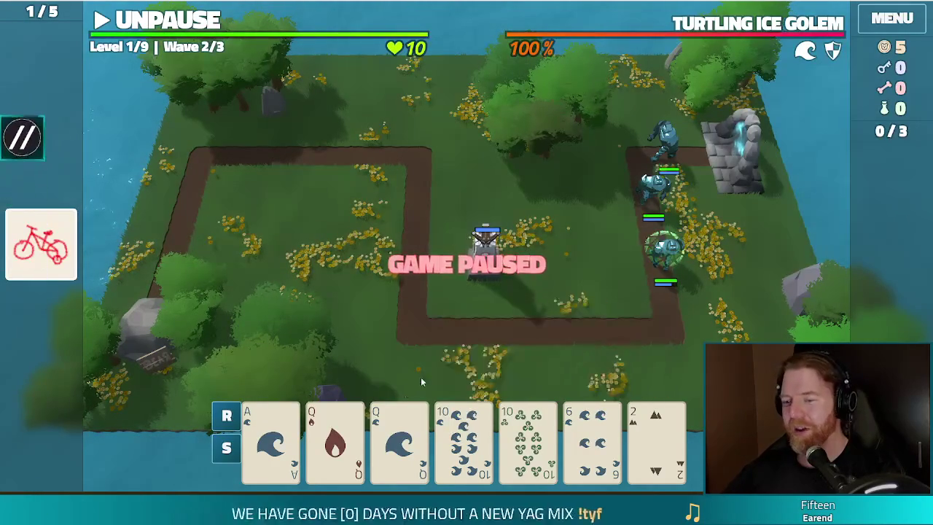
Play Two Pair (Queens of Fire and Water, two tens) and place a Ballista inside the path's left plot
{"action": "left_click", "coordinate": [335, 438]}
{"action": "left_click", "coordinate": [401, 441]}
{"action": "left_click", "coordinate": [464, 441]}
{"action": "left_click", "coordinate": [528, 441]}
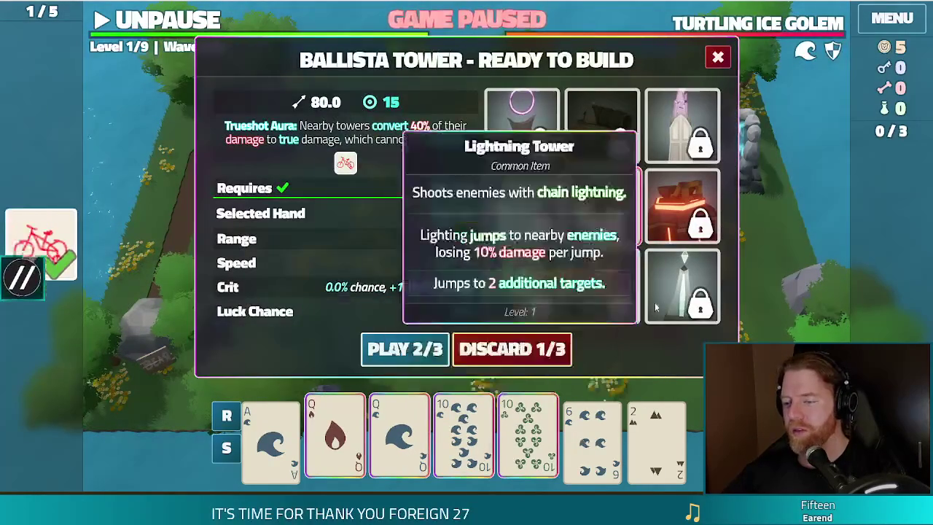
{"action": "left_click", "coordinate": [416, 350]}
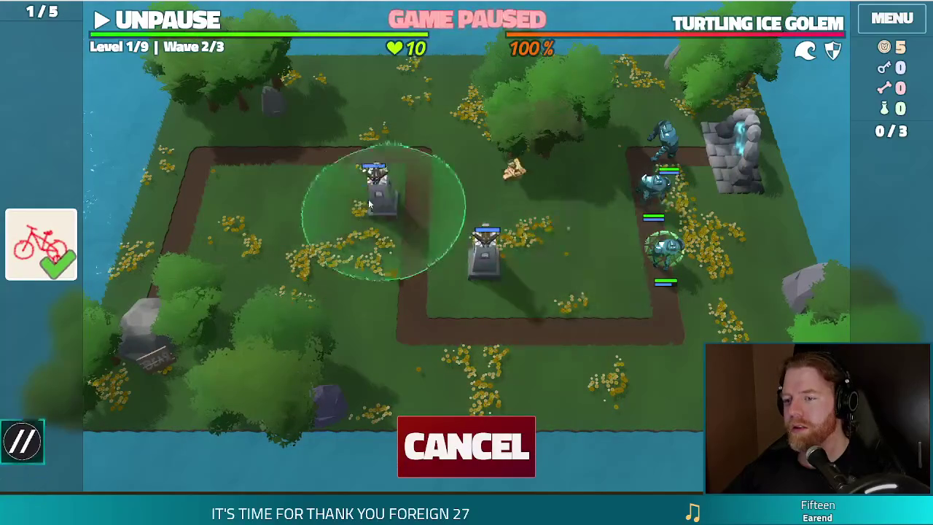
{"action": "left_click", "coordinate": [352, 191]}
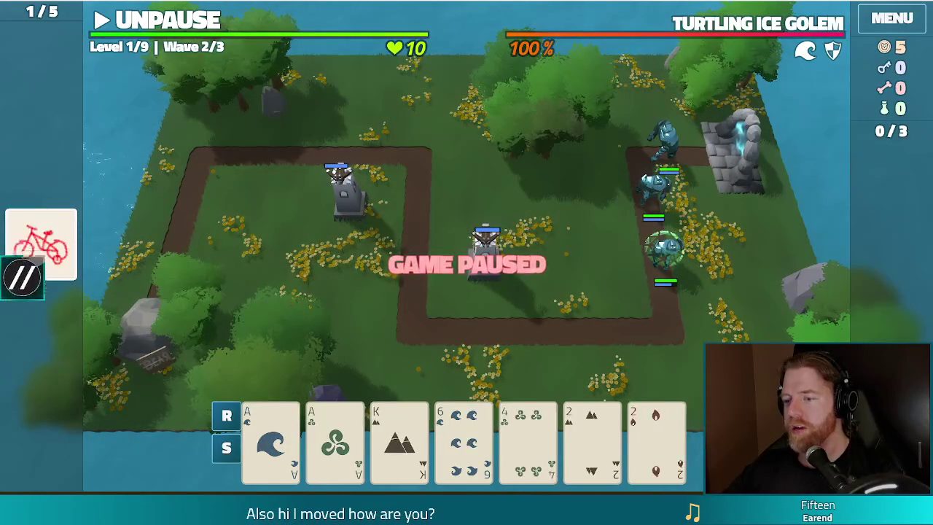
Play Two Pair of Aces and 2s to build a third Ballista and place it on the map
{"action": "left_click", "coordinate": [269, 444]}
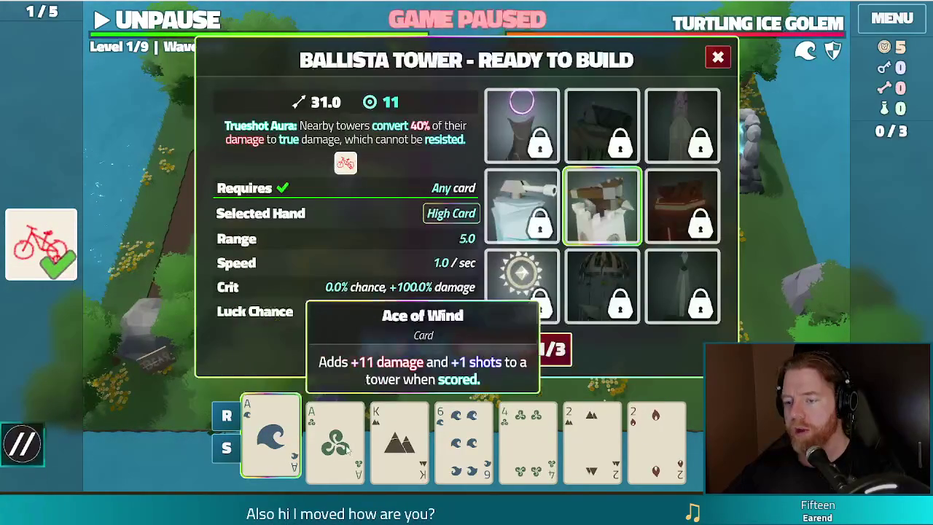
{"action": "left_click", "coordinate": [335, 445]}
{"action": "left_click", "coordinate": [592, 445]}
{"action": "left_click", "coordinate": [651, 458]}
{"action": "left_click", "coordinate": [404, 349]}
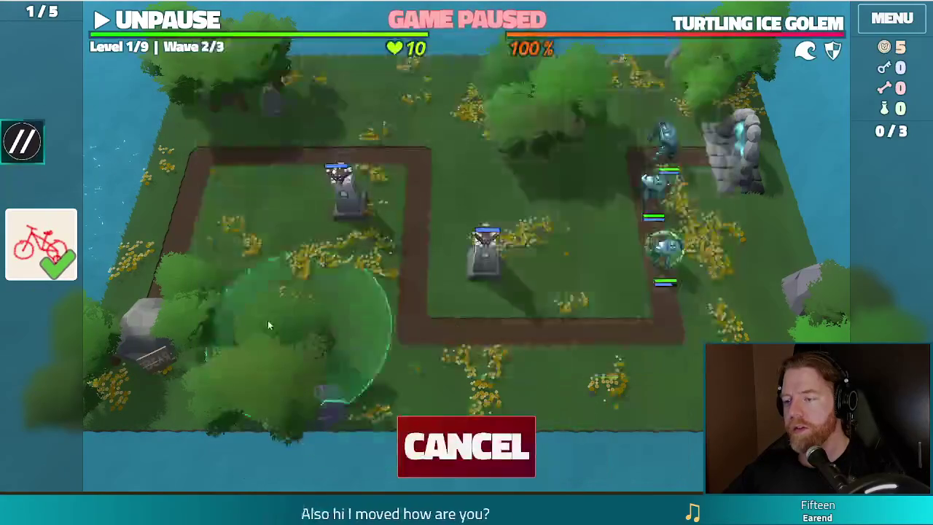
{"action": "left_click", "coordinate": [250, 215]}
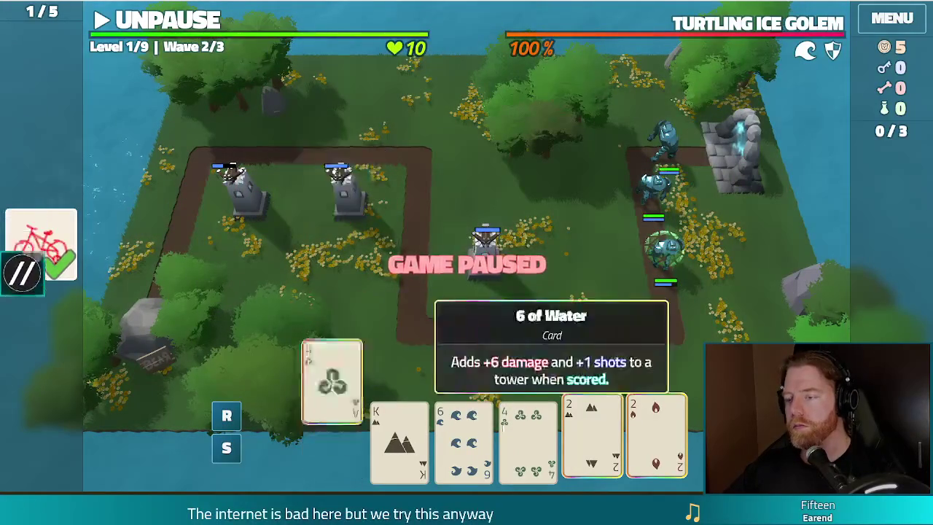
Check the centre Ballista's stats, unpause the game, and dismiss the wave 2 complete summary
{"action": "left_click", "coordinate": [486, 267]}
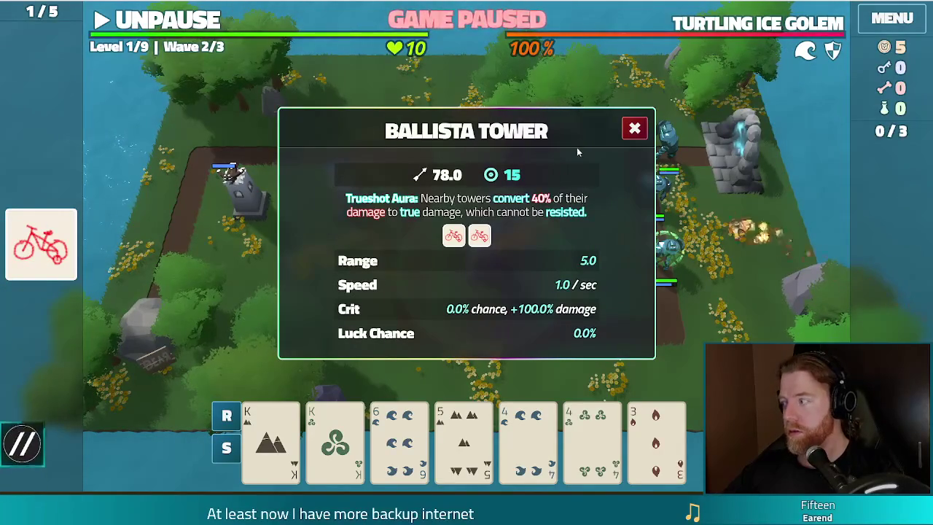
{"action": "left_click", "coordinate": [635, 130]}
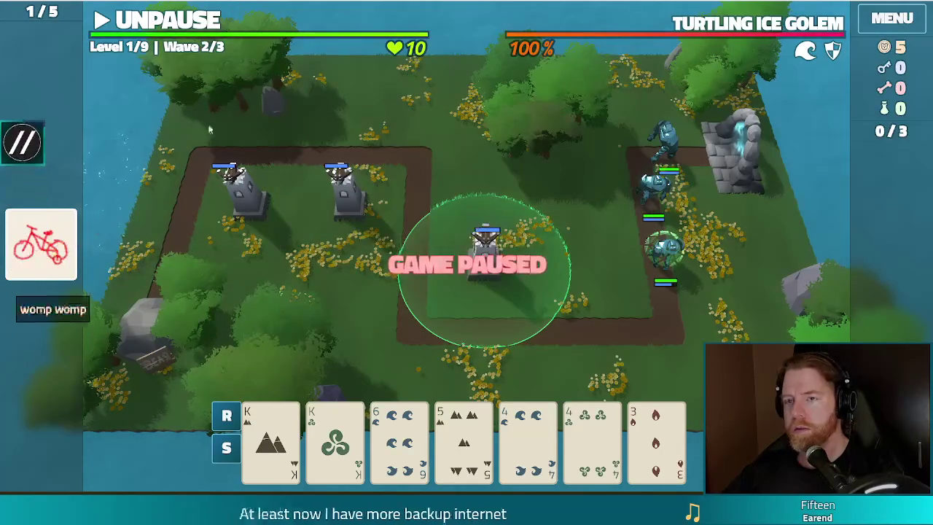
{"action": "left_click", "coordinate": [173, 27]}
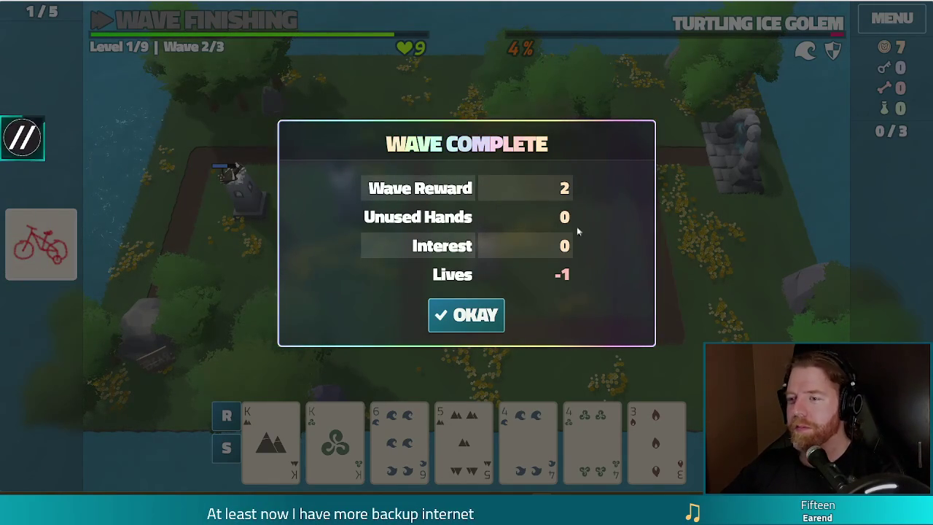
{"action": "left_click", "coordinate": [466, 315]}
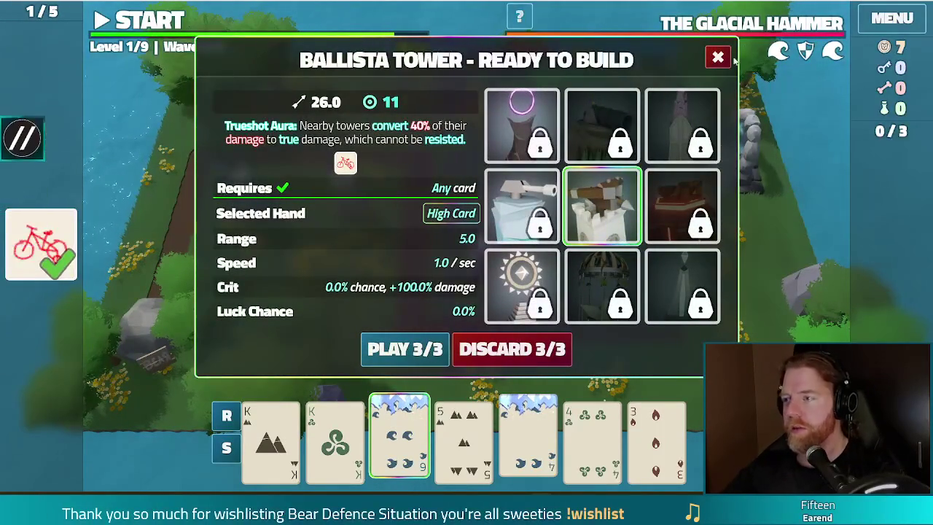
Close the Ballista Tower build panel with Escape
{"action": "key", "text": "Escape"}
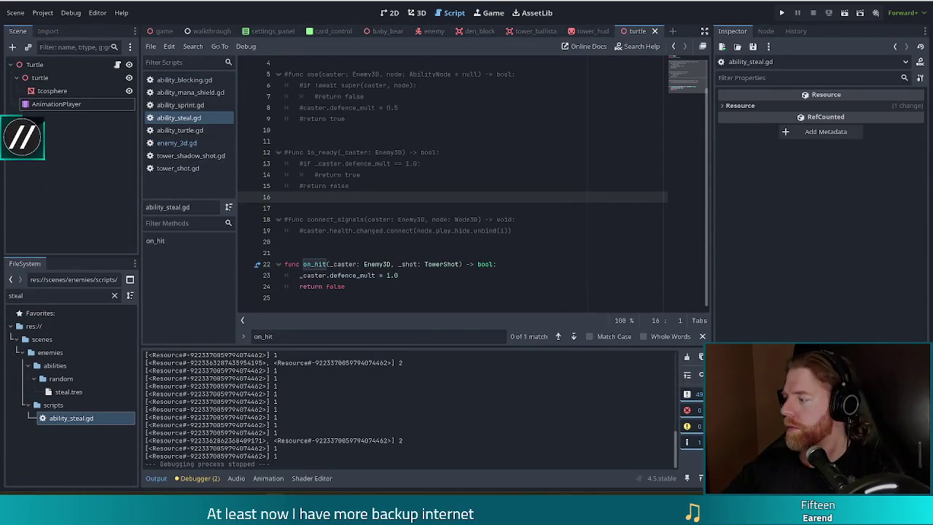
{"action": "left_click", "coordinate": [474, 230]}
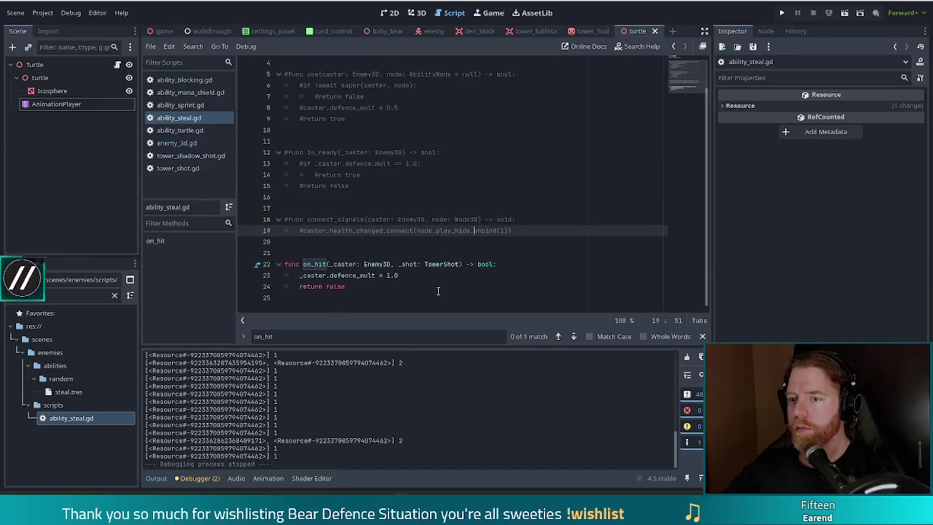
{"action": "left_click", "coordinate": [399, 275]}
{"action": "left_click_drag", "start_coordinate": [398, 275], "coordinate": [301, 276]}
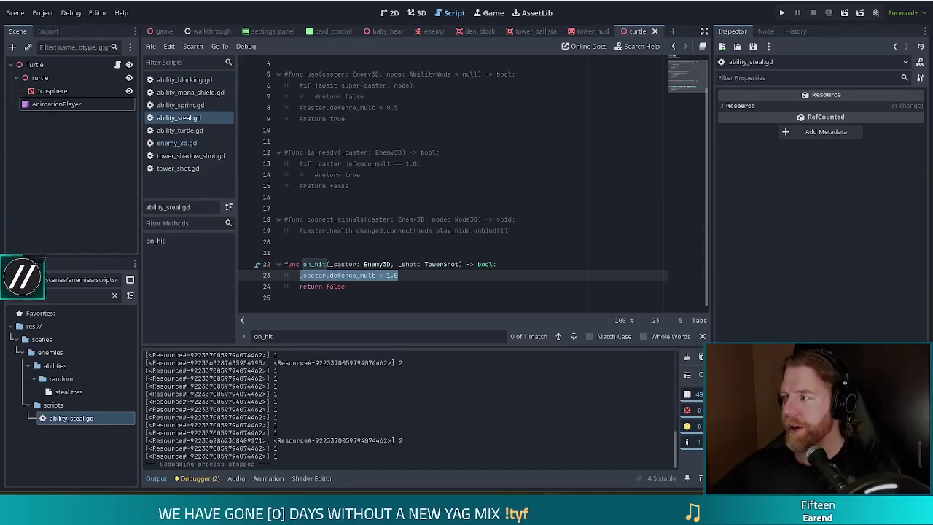
{"action": "left_click", "coordinate": [420, 265]}
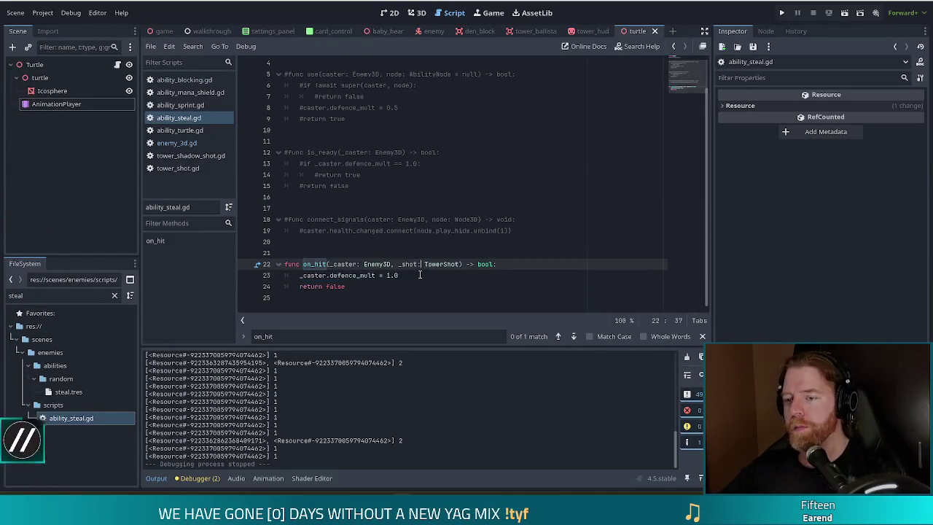
Replace on_hit's defence_mult line with a '_shot.tower.shots -=' decrement and save ability_steal.gd
{"action": "left_click_drag", "start_coordinate": [398, 274], "coordinate": [295, 275]}
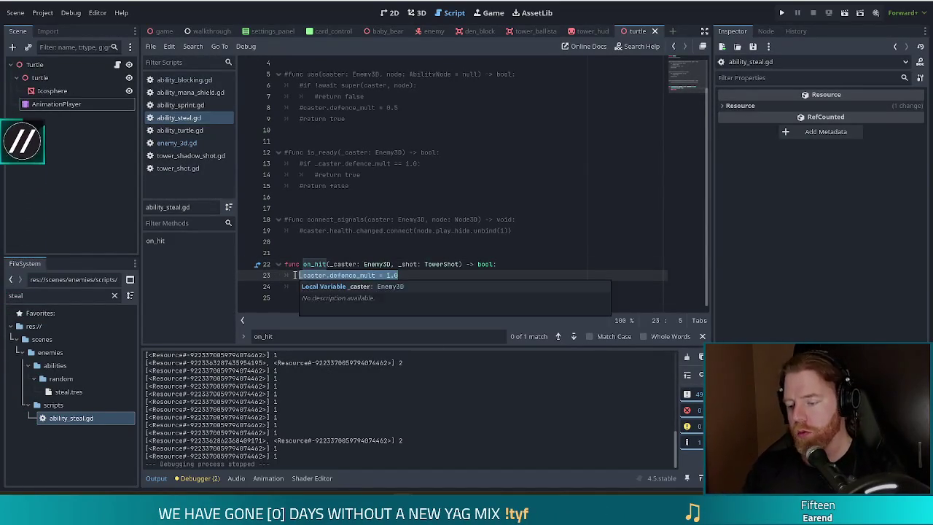
{"action": "type", "text": "_shot.tower.sho"}
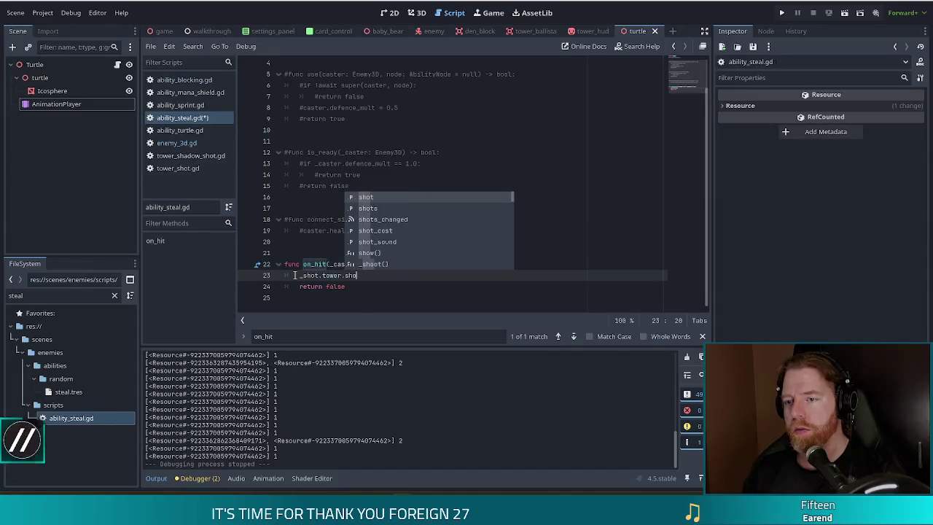
{"action": "type", "text": "ts"}
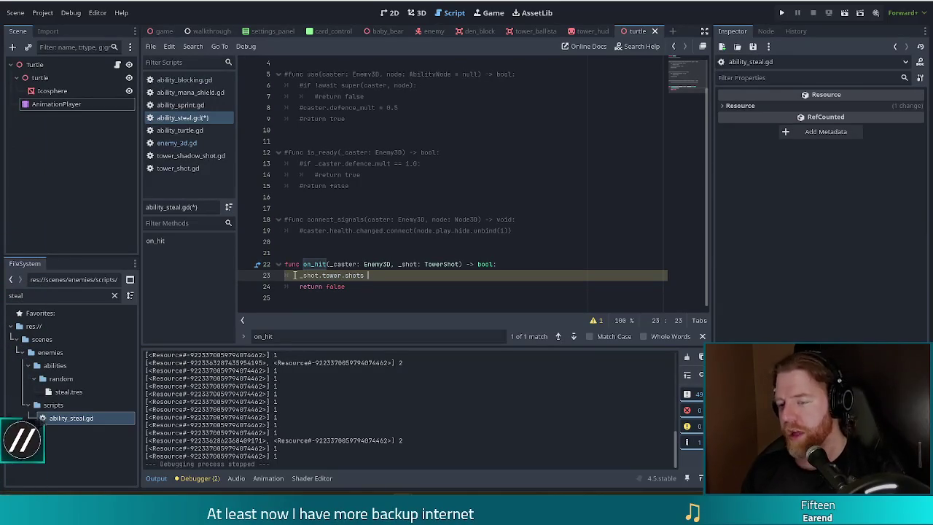
{"action": "type", "text": "-= 1"}
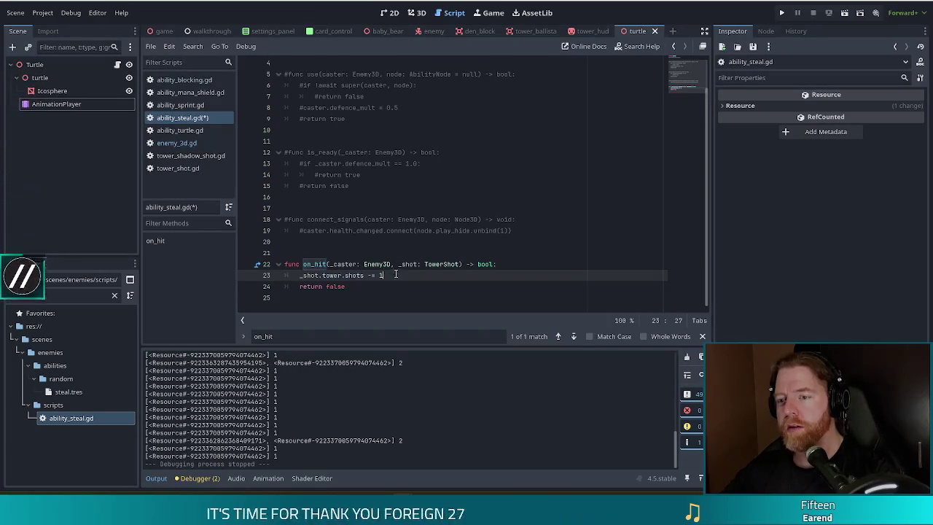
{"action": "key", "text": "ctrl+s"}
Add a func is_ready after the connect_signals block that simply returns false
{"action": "scroll", "coordinate": [380, 209], "scroll_direction": "up", "scroll_amount": 1}
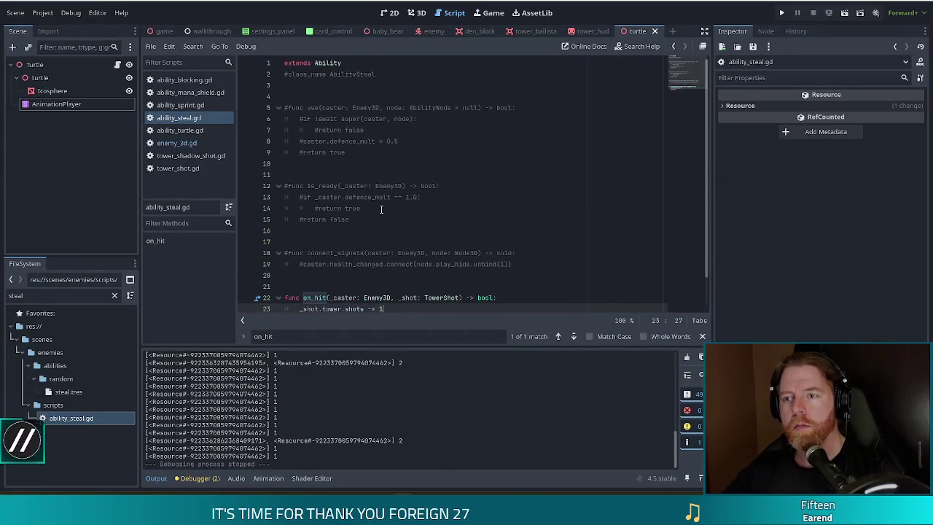
{"action": "scroll", "coordinate": [380, 209], "scroll_direction": "down", "scroll_amount": 1}
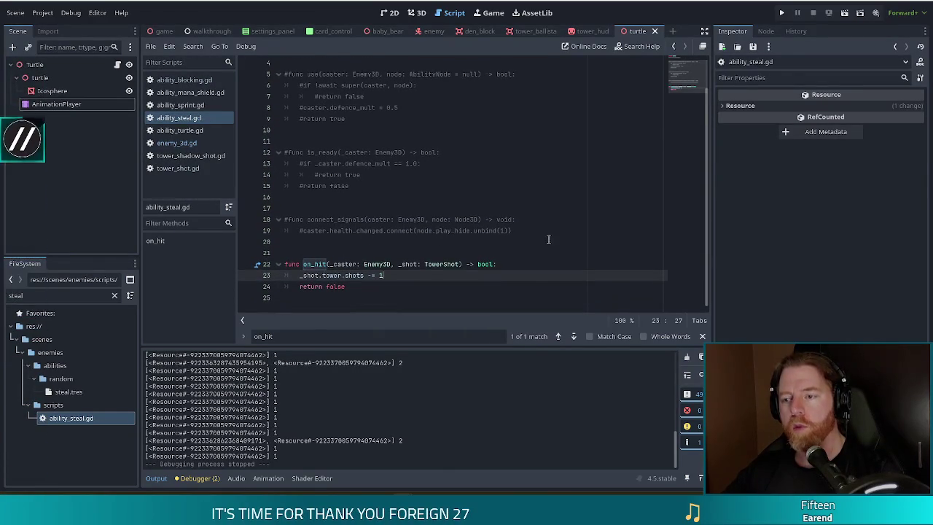
{"action": "left_click", "coordinate": [526, 233]}
{"action": "key", "text": "Return"}
{"action": "key", "text": "Return"}
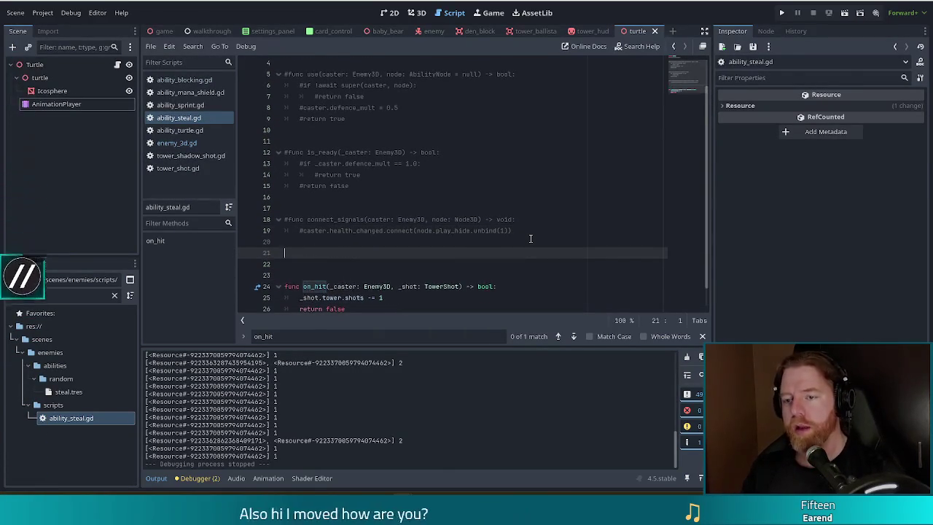
{"action": "key", "text": "Return"}
{"action": "type", "text": "func "}
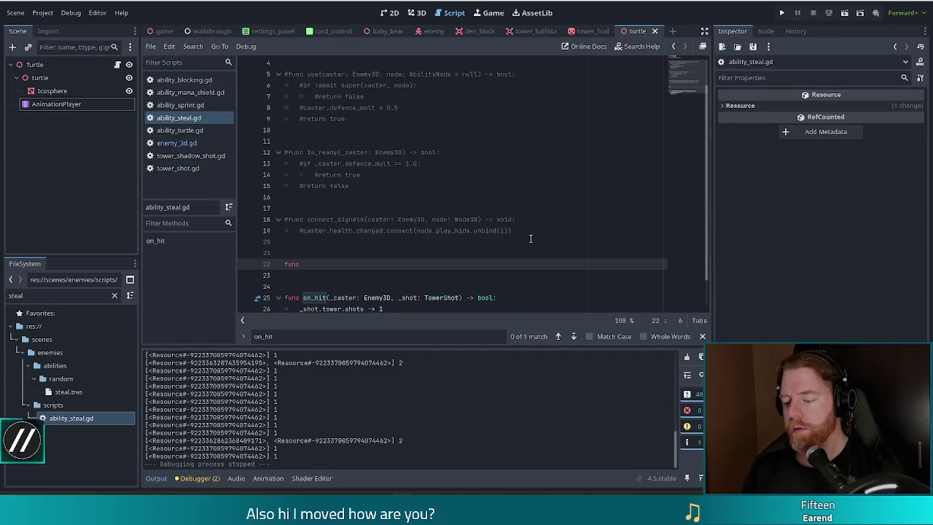
{"action": "type", "text": "is_r"}
{"action": "key", "text": "Return"}
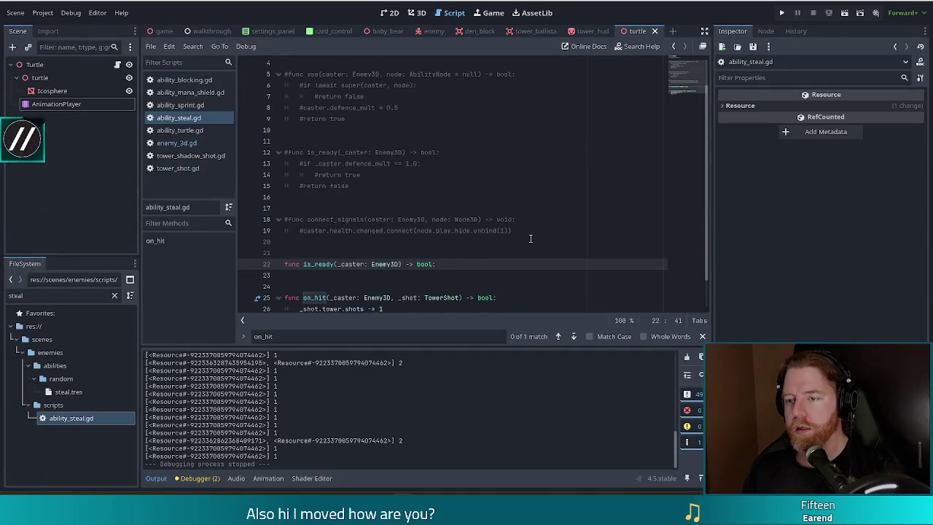
{"action": "key", "text": "Return"}
{"action": "type", "text": "return false"}
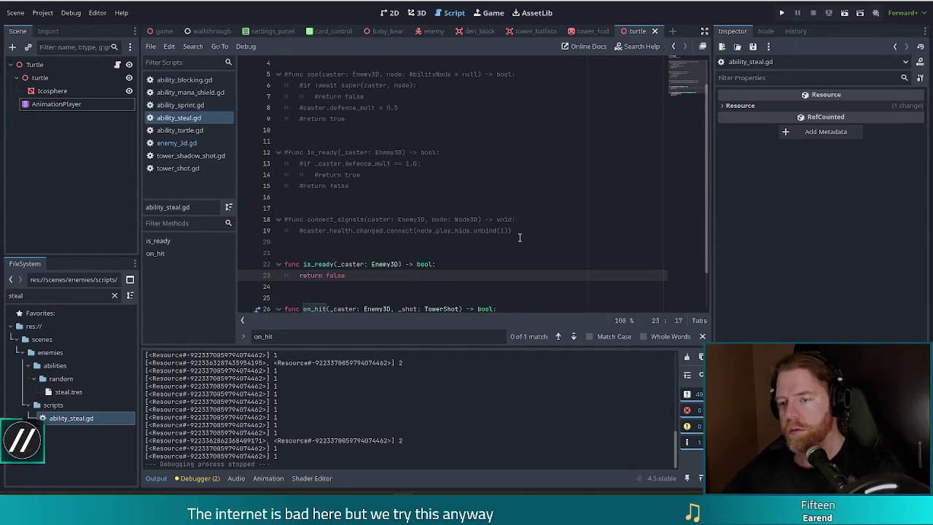
{"action": "scroll", "coordinate": [529, 238], "scroll_direction": "down", "scroll_amount": 1}
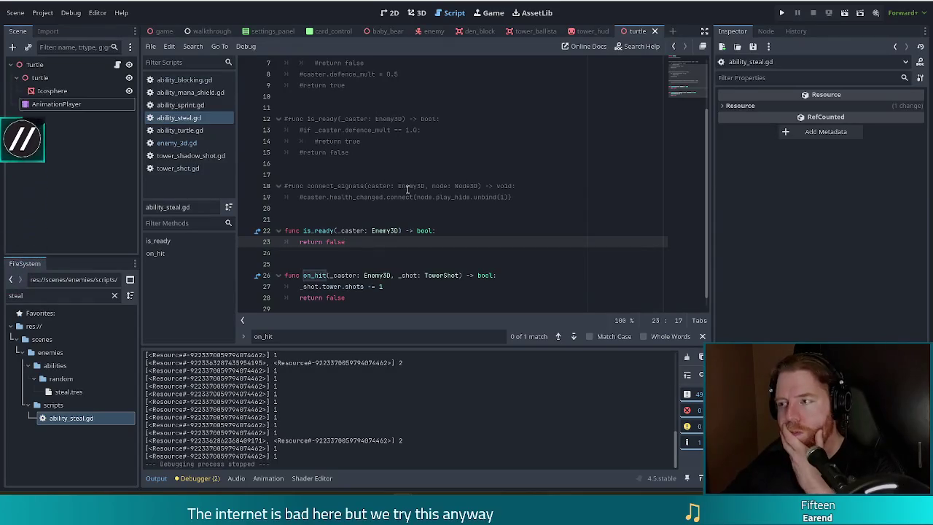
{"action": "left_click", "coordinate": [72, 392]}
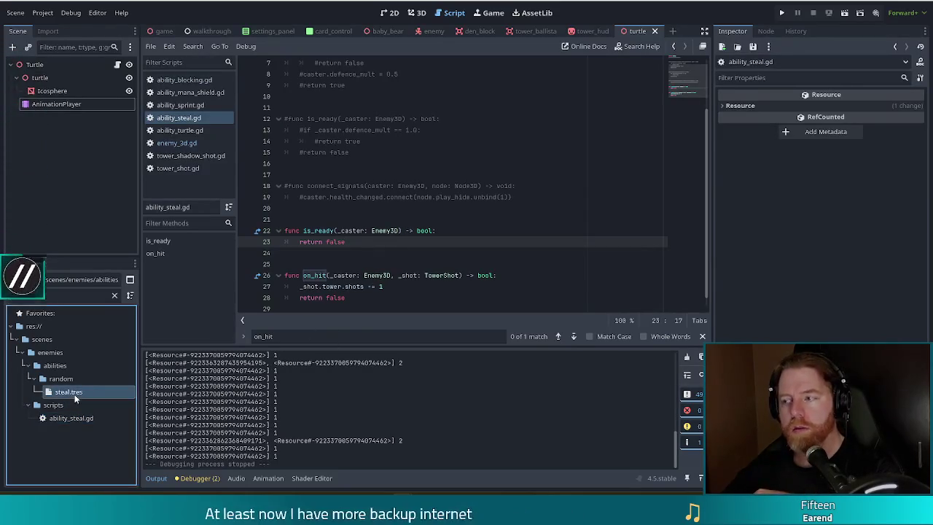
Set the steal ability's Cooldown to 0.0 in the Inspector
{"action": "left_click", "coordinate": [852, 189]}
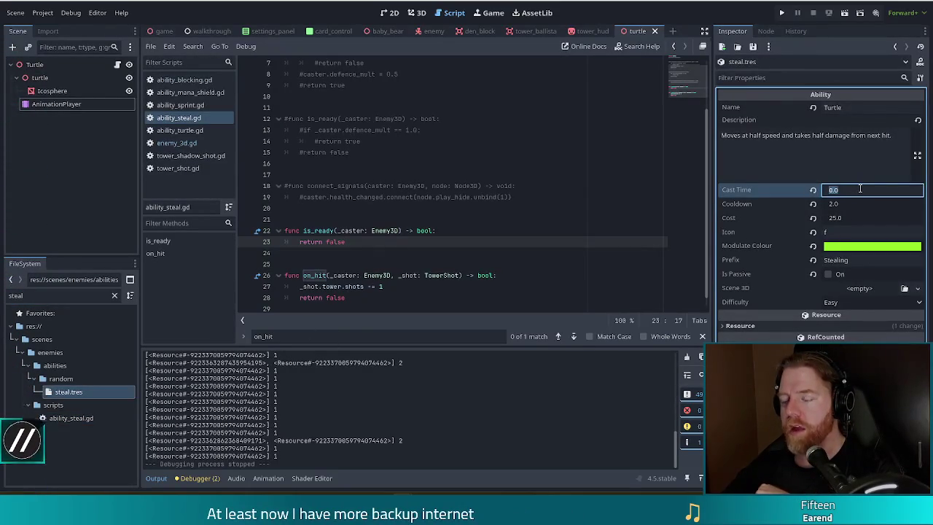
{"action": "left_click", "coordinate": [847, 204]}
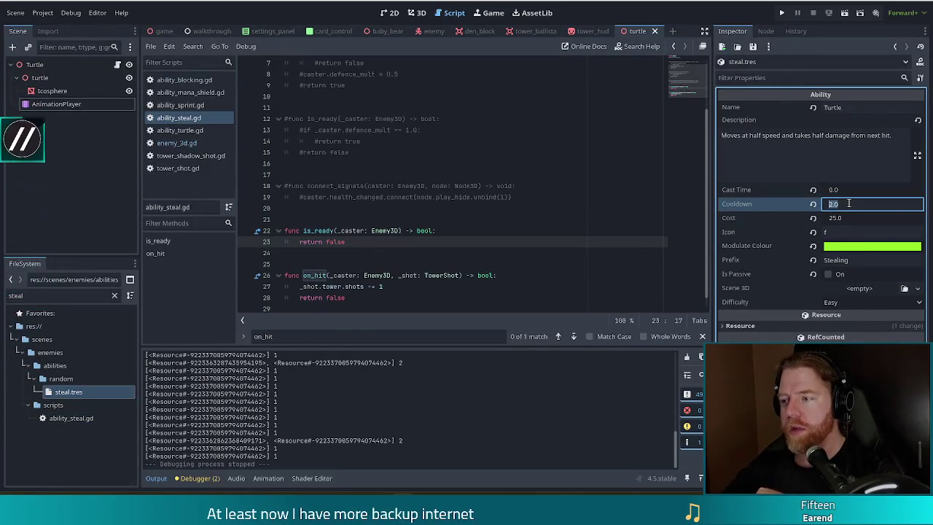
{"action": "type", "text": "0"}
{"action": "key", "text": "Return"}
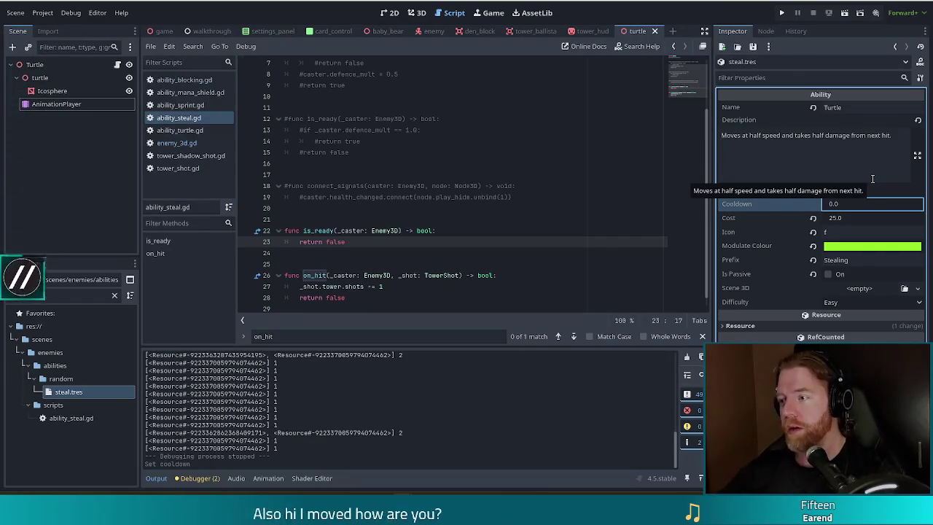
Change the description to 'When hit, steals 1 shot from the attacking tower.'
{"action": "mouse_move", "coordinate": [872, 179]}
{"action": "left_mouse_down"}
{"action": "mouse_move", "coordinate": [867, 168]}
{"action": "mouse_move", "coordinate": [637, 136]}
{"action": "left_mouse_up"}
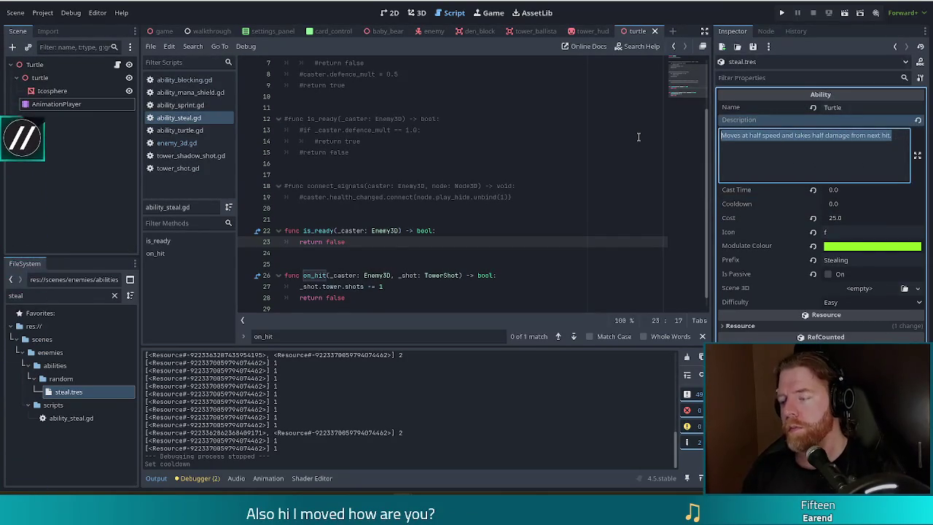
{"action": "type", "text": "When hit"}
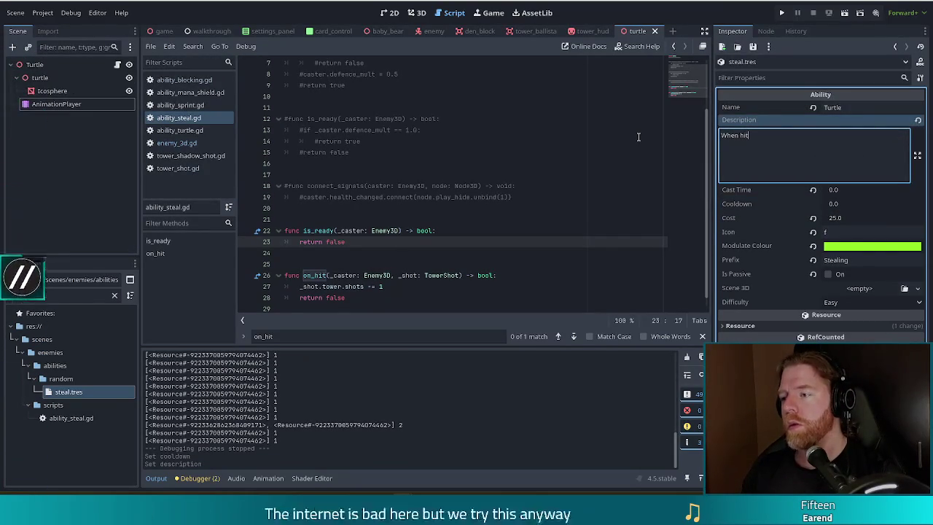
{"action": "type", "text": ", stea"}
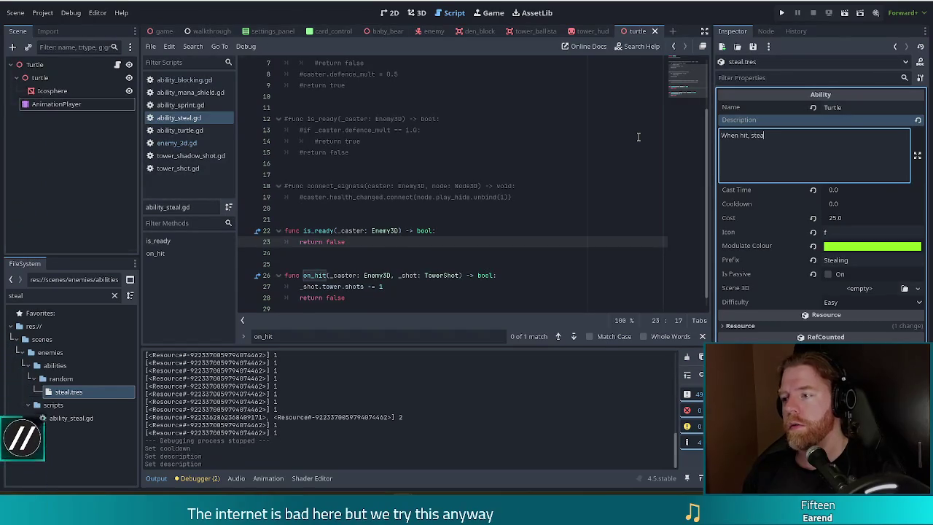
{"action": "type", "text": "ls 1 shot "}
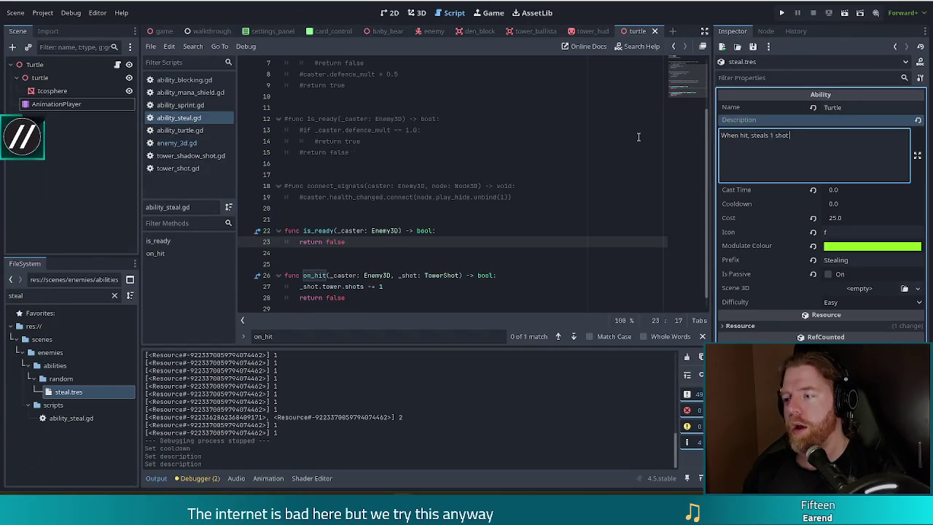
{"action": "type", "text": "fr"}
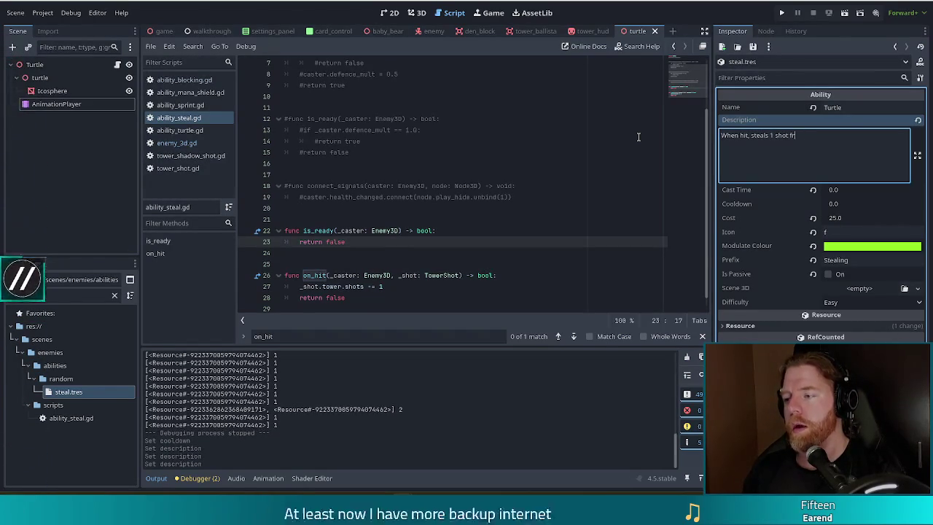
{"action": "type", "text": "om the attacking tower"}
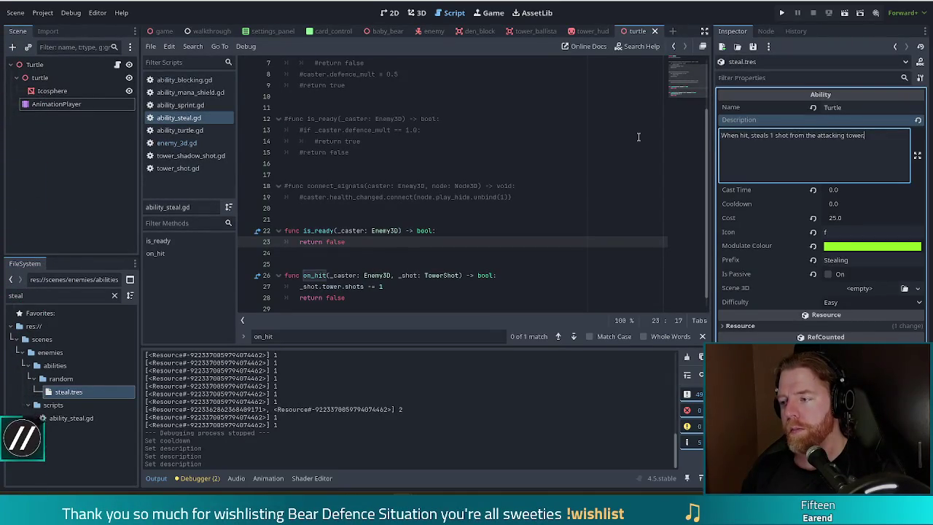
{"action": "type", "text": "."}
{"action": "left_click", "coordinate": [858, 218]}
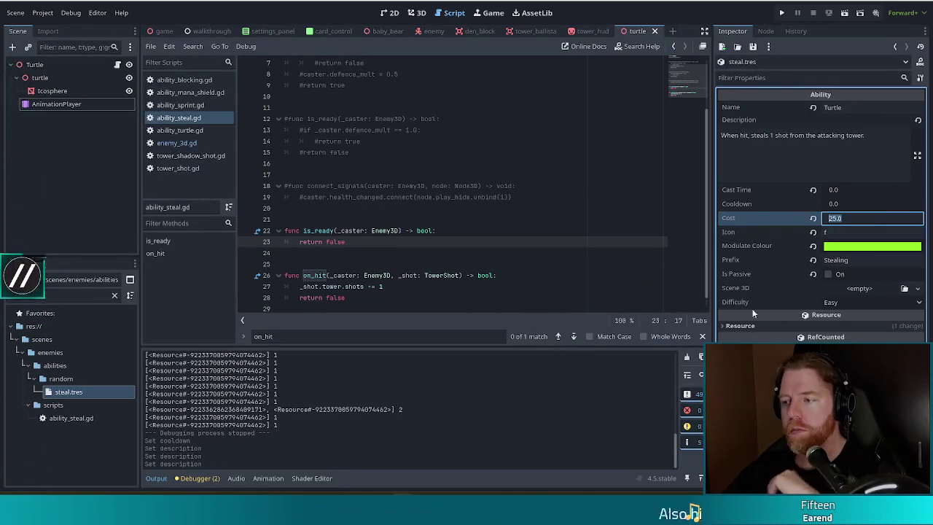
{"action": "left_click", "coordinate": [483, 231]}
Jump from enemy_3d.gd's on_hit call to ability_steal.gd and change its return false to true
{"action": "key", "text": "ctrl+s"}
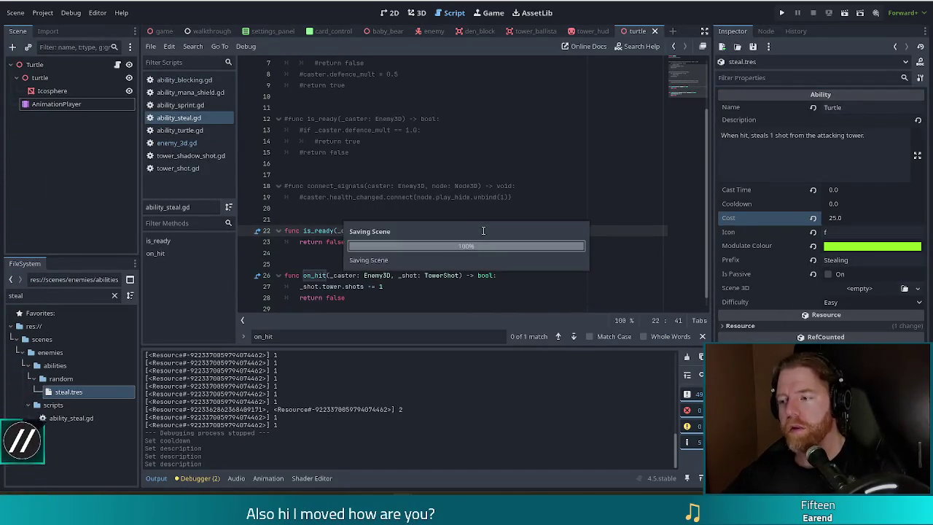
{"action": "left_click", "coordinate": [166, 143]}
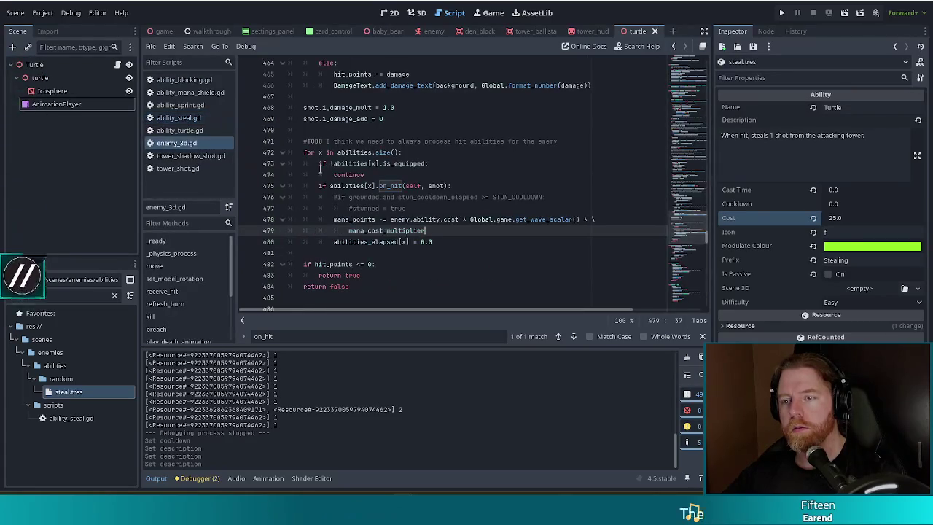
{"action": "left_click", "coordinate": [331, 185]}
{"action": "left_click_drag", "start_coordinate": [332, 185], "coordinate": [413, 185]}
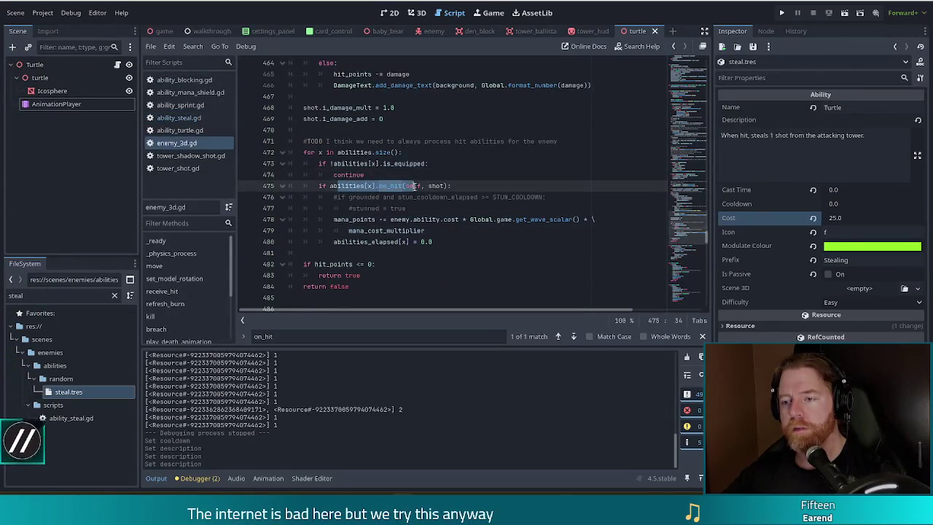
{"action": "left_click", "coordinate": [413, 187], "text": "ctrl"}
{"action": "double_click", "coordinate": [335, 297]}
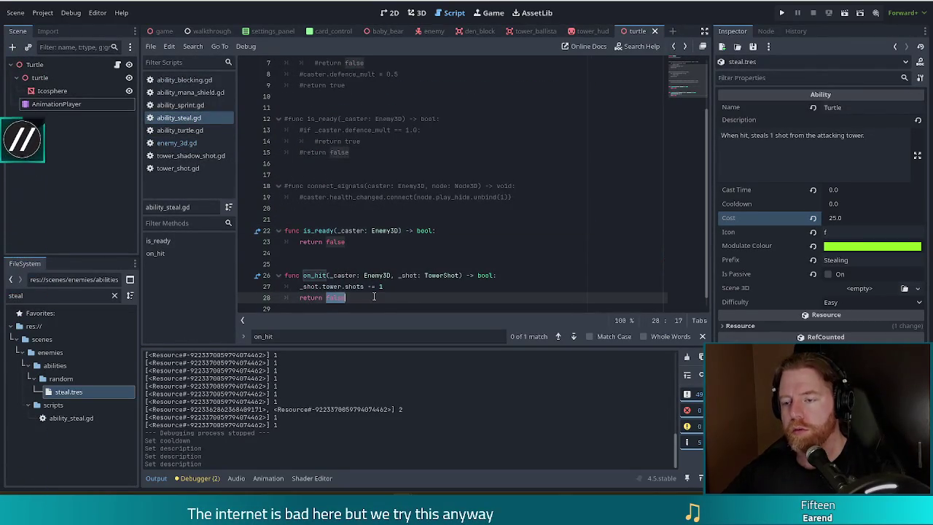
{"action": "type", "text": "true"}
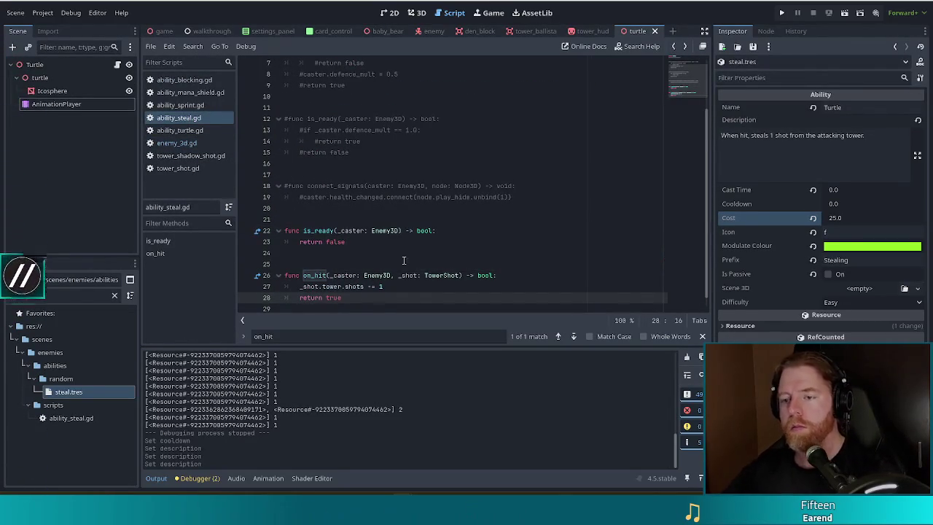
{"action": "key", "text": "alt+Left"}
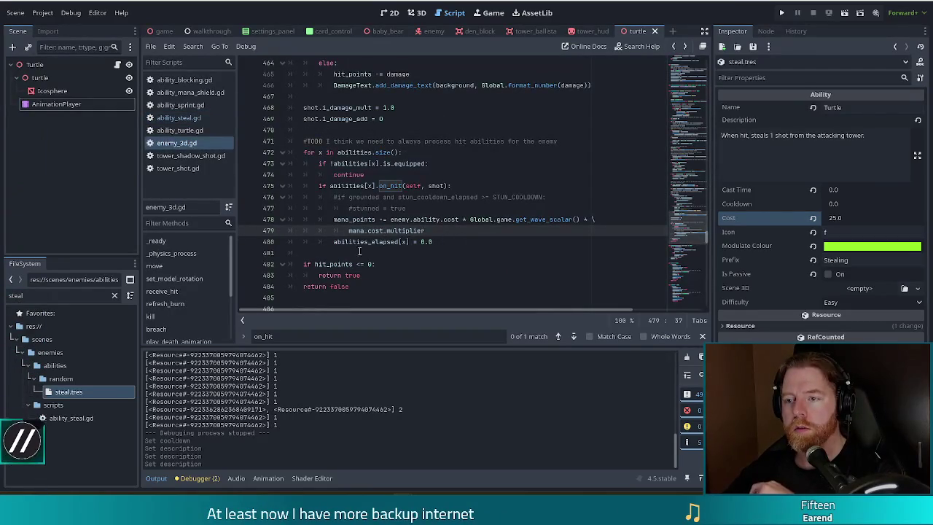
Review enemy_3d.gd's mana cost lines 478–479, then filter FileSystem for 'blocking'
{"action": "left_click", "coordinate": [330, 216]}
{"action": "left_click", "coordinate": [406, 180]}
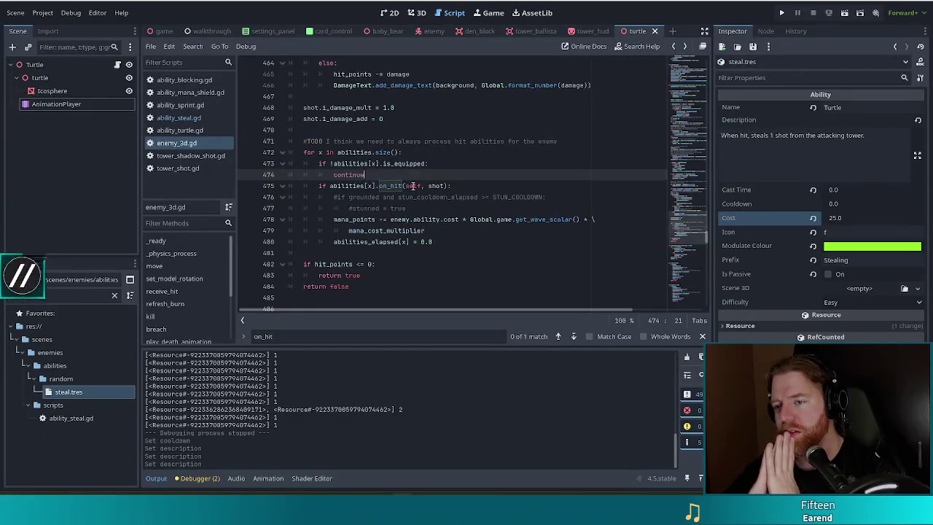
{"action": "left_click_drag", "start_coordinate": [344, 219], "coordinate": [404, 232]}
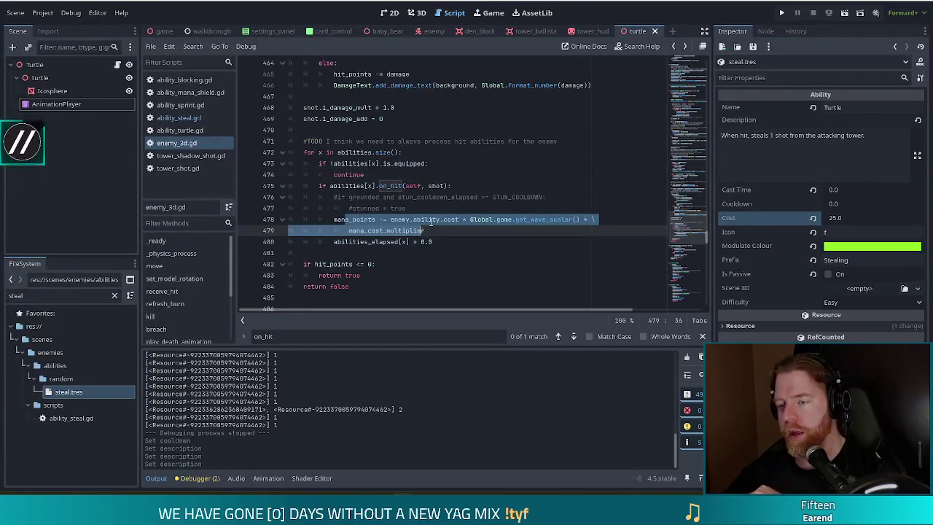
{"action": "left_click", "coordinate": [431, 221]}
{"action": "mouse_move", "coordinate": [431, 221]}
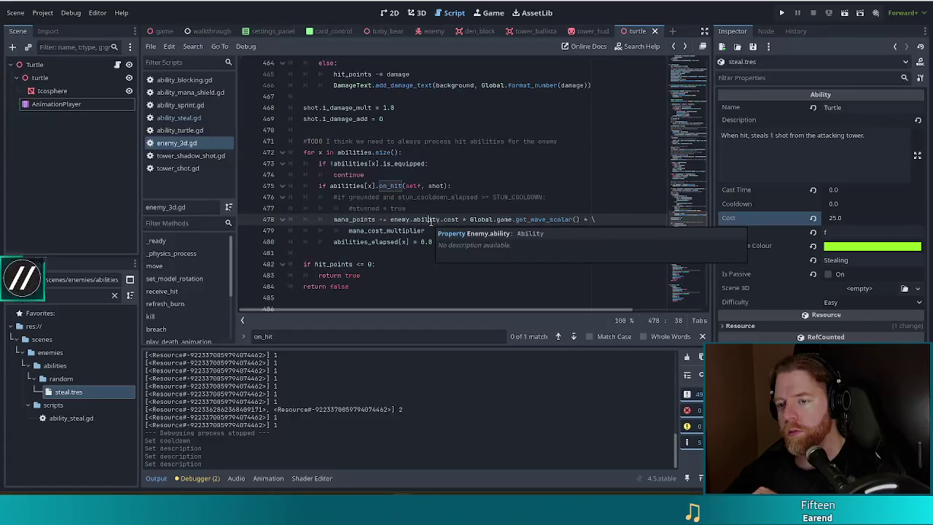
{"action": "right_click", "coordinate": [428, 221]}
{"action": "left_click", "coordinate": [338, 175]}
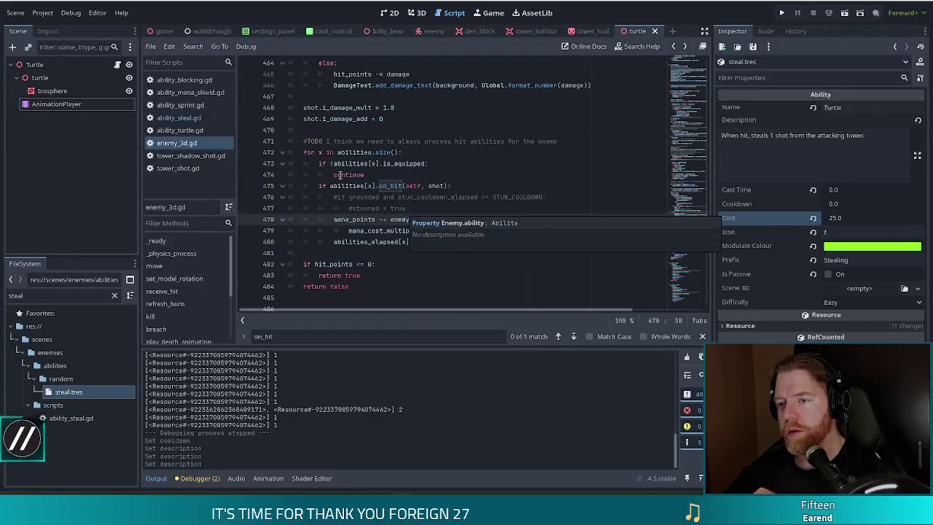
{"action": "left_click", "coordinate": [337, 174]}
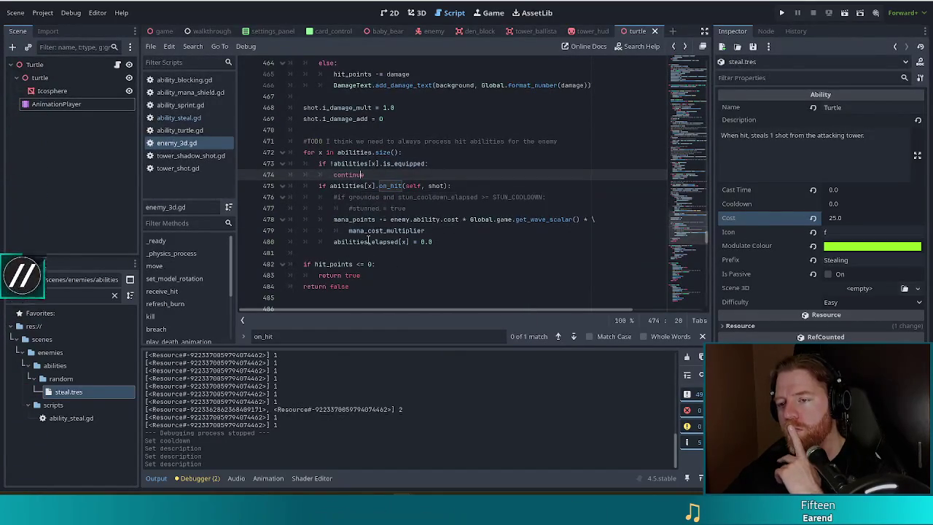
{"action": "mouse_move", "coordinate": [368, 240]}
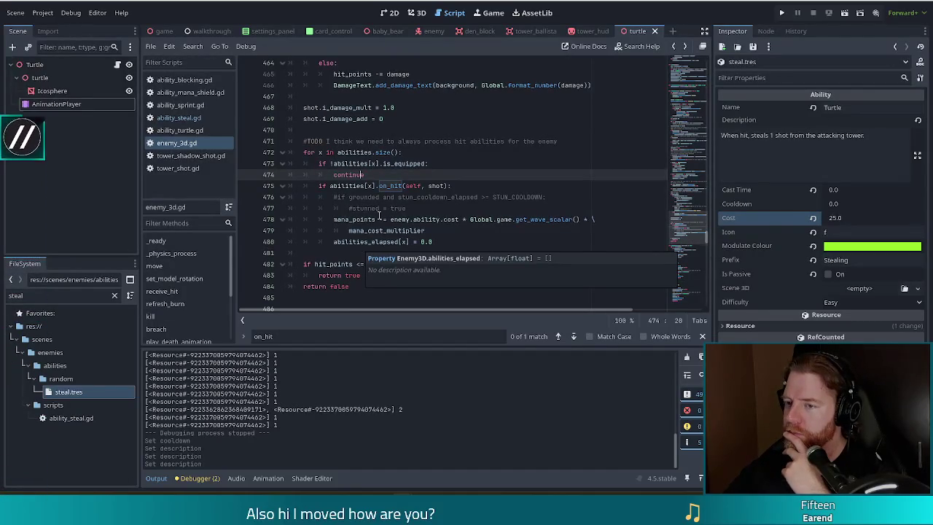
{"action": "mouse_move", "coordinate": [429, 231]}
{"action": "left_mouse_down"}
{"action": "mouse_move", "coordinate": [325, 218]}
{"action": "mouse_move", "coordinate": [334, 220]}
{"action": "left_mouse_up"}
{"action": "mouse_move", "coordinate": [334, 220]}
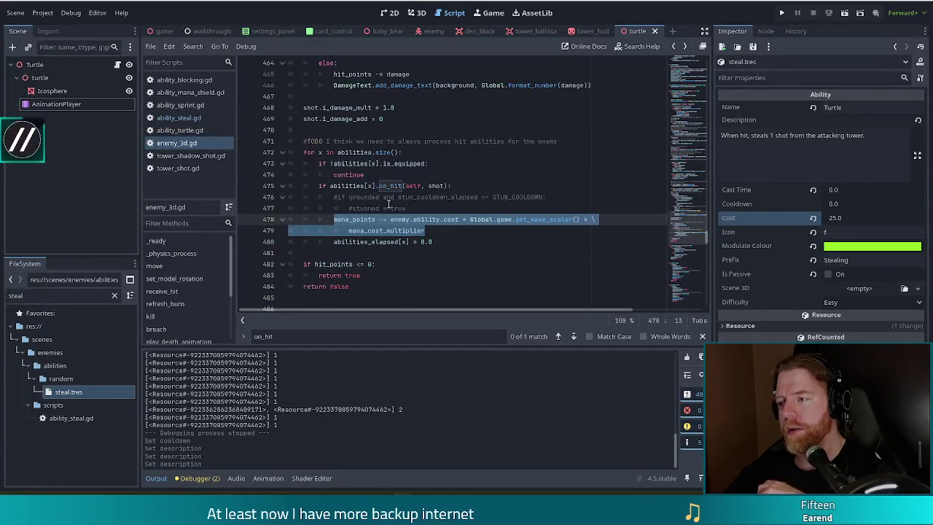
{"action": "double_click", "coordinate": [18, 295]}
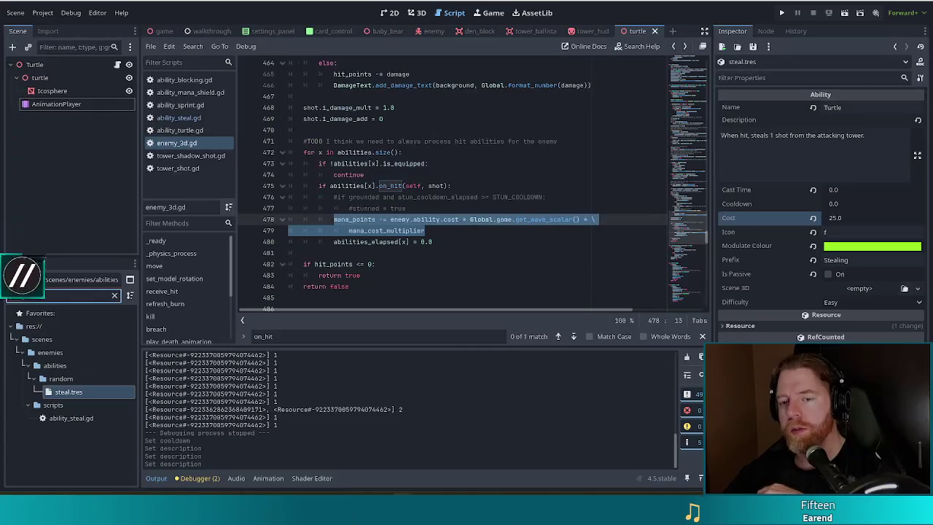
{"action": "type", "text": "blocking"}
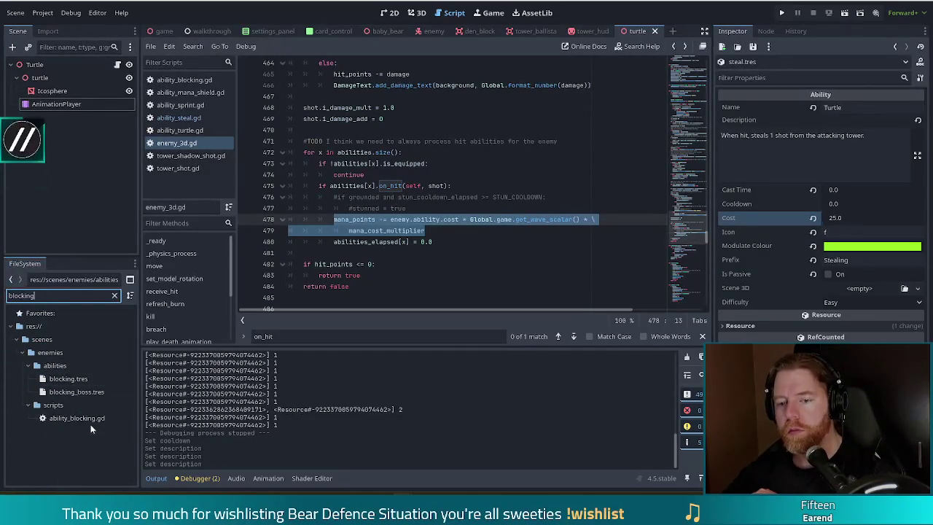
Open ability_blocking.gd and look over its equip and is_equipped code
{"action": "double_click", "coordinate": [80, 417]}
{"action": "left_click", "coordinate": [295, 230]}
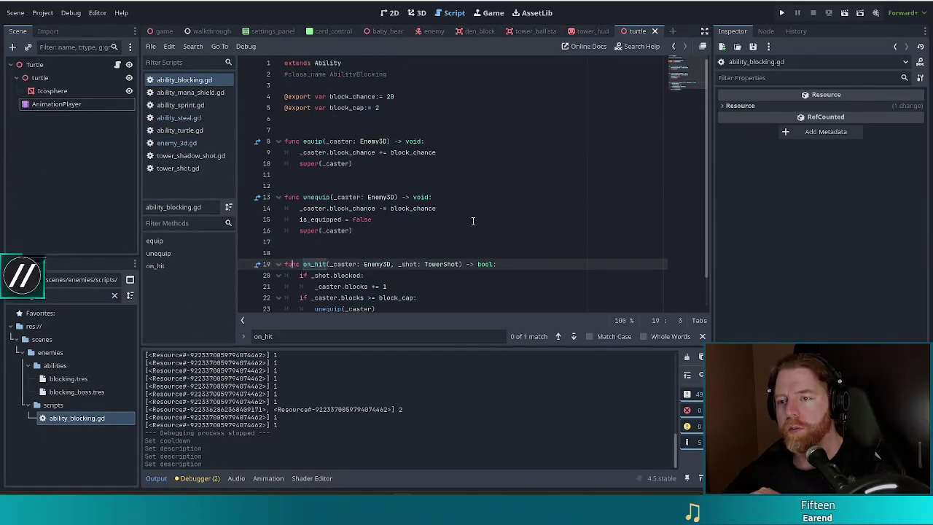
{"action": "scroll", "coordinate": [466, 216], "scroll_direction": "up", "scroll_amount": 1}
{"action": "left_click", "coordinate": [329, 153]}
{"action": "scroll", "coordinate": [394, 182], "scroll_direction": "down", "scroll_amount": 1}
{"action": "left_click", "coordinate": [380, 187]}
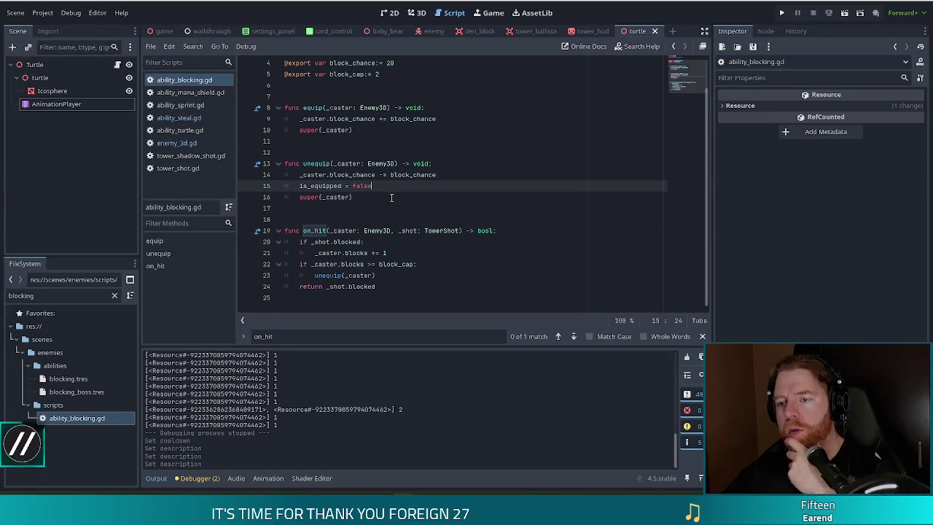
Select and review the blocking ability's on_hit function, then switch to ability_steal.gd
{"action": "left_click", "coordinate": [405, 264]}
{"action": "left_click", "coordinate": [420, 275]}
{"action": "left_click_drag", "start_coordinate": [420, 275], "coordinate": [423, 245]}
{"action": "left_click", "coordinate": [387, 281]}
{"action": "left_click_drag", "start_coordinate": [395, 285], "coordinate": [405, 216]}
{"action": "mouse_move", "coordinate": [377, 287]}
{"action": "left_mouse_down"}
{"action": "mouse_move", "coordinate": [382, 210]}
{"action": "mouse_move", "coordinate": [375, 284]}
{"action": "mouse_move", "coordinate": [386, 219]}
{"action": "left_mouse_up"}
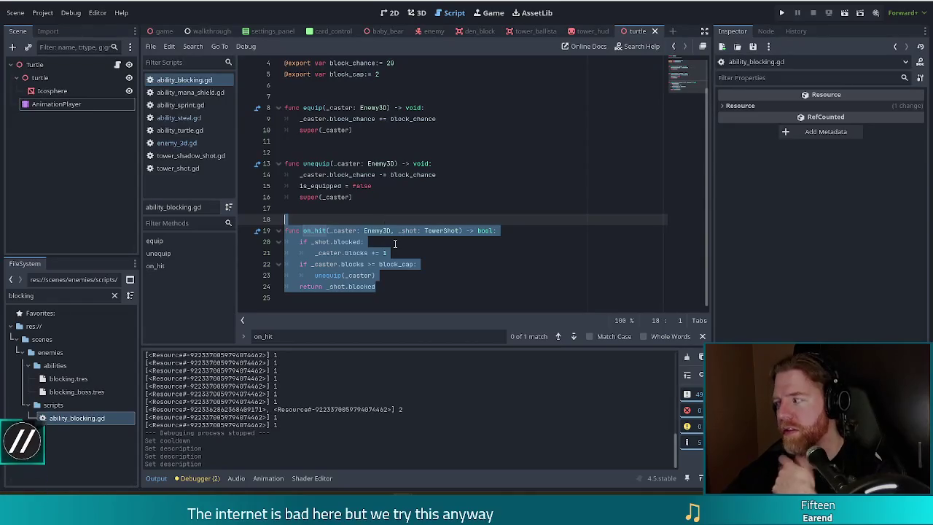
{"action": "left_click", "coordinate": [393, 286]}
{"action": "left_click", "coordinate": [395, 276]}
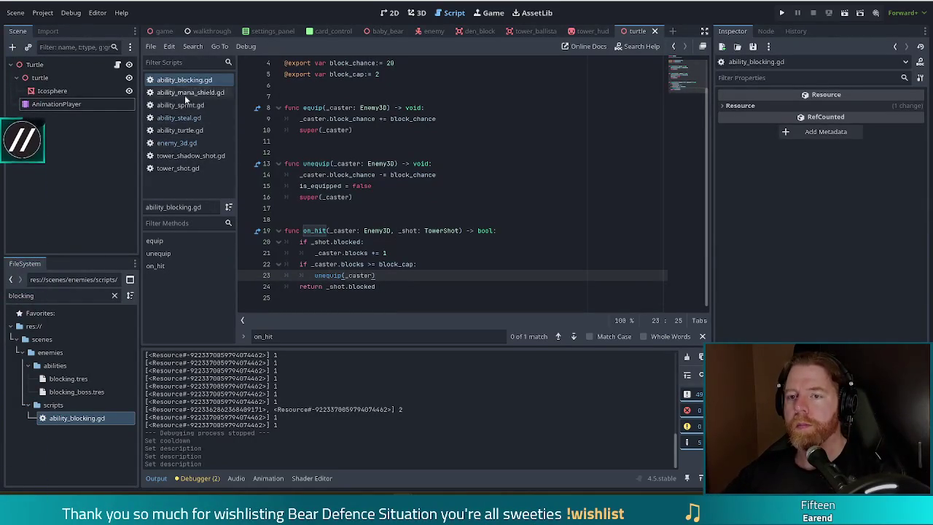
{"action": "left_click", "coordinate": [179, 117]}
{"action": "scroll", "coordinate": [294, 168], "scroll_direction": "down", "scroll_amount": 1}
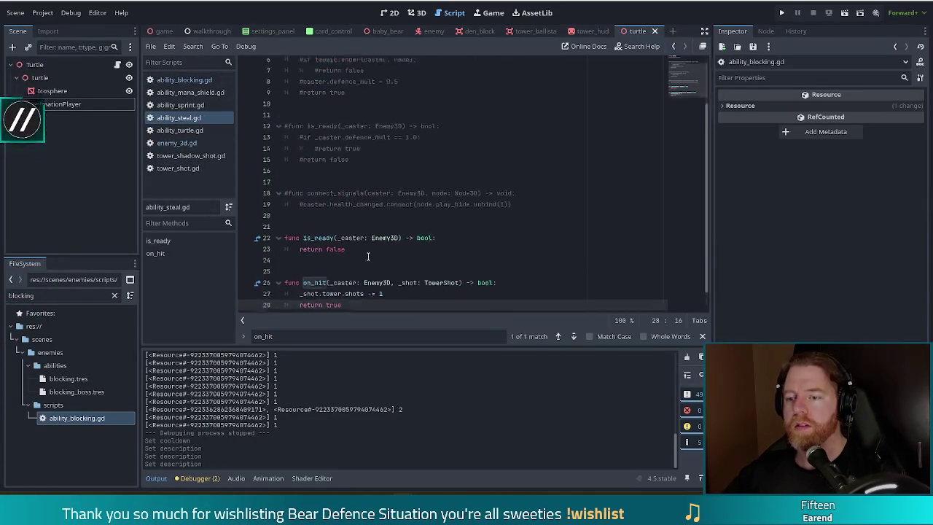
Insert a new first line in on_hit and start typing 'if _caster.mana_points'
{"action": "left_click", "coordinate": [401, 275]}
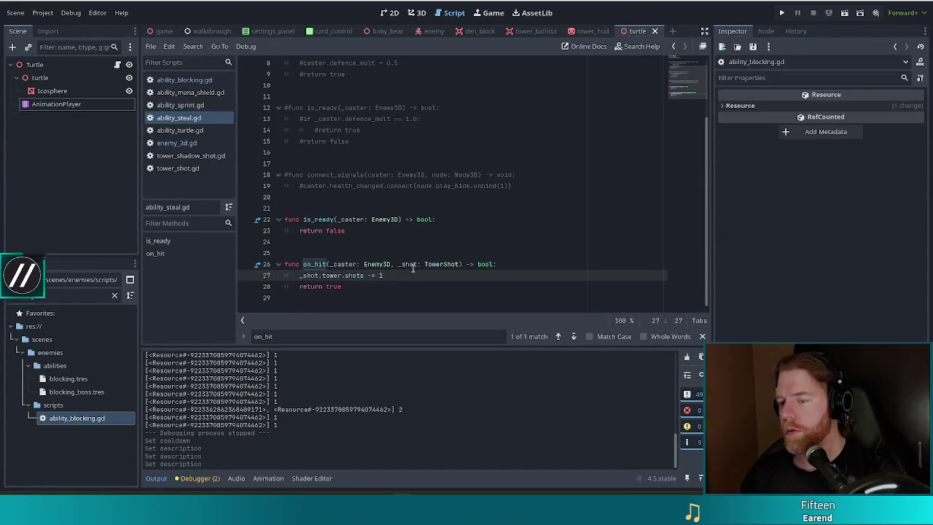
{"action": "key", "text": "Up"}
{"action": "key", "text": "End"}
{"action": "key", "text": "Return"}
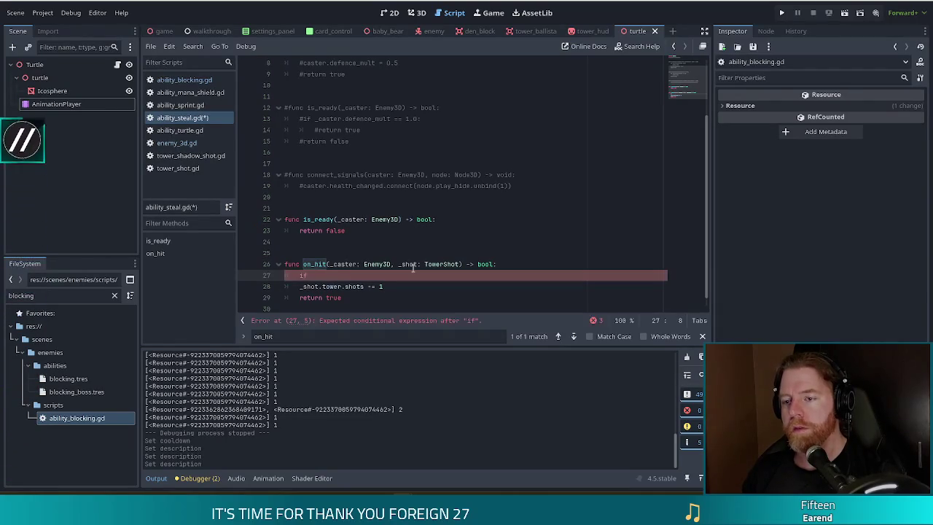
{"action": "type", "text": "_cans"}
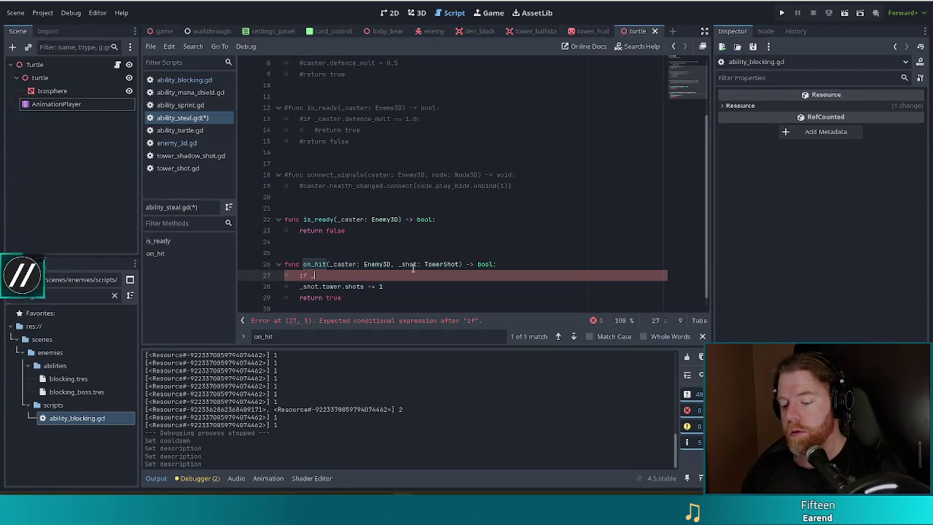
{"action": "key", "text": "BackSpace"}
{"action": "key", "text": "BackSpace"}
{"action": "type", "text": "ster.mana_points"}
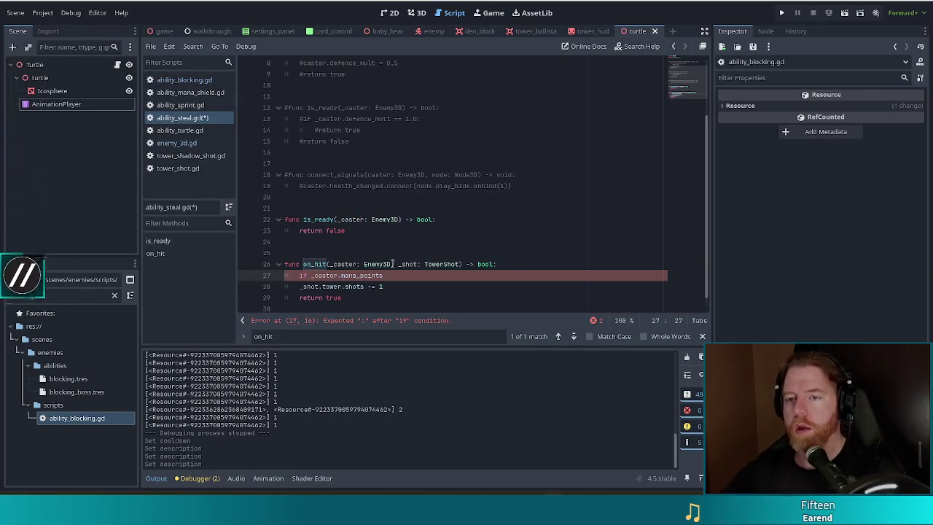
{"action": "left_click", "coordinate": [177, 147]}
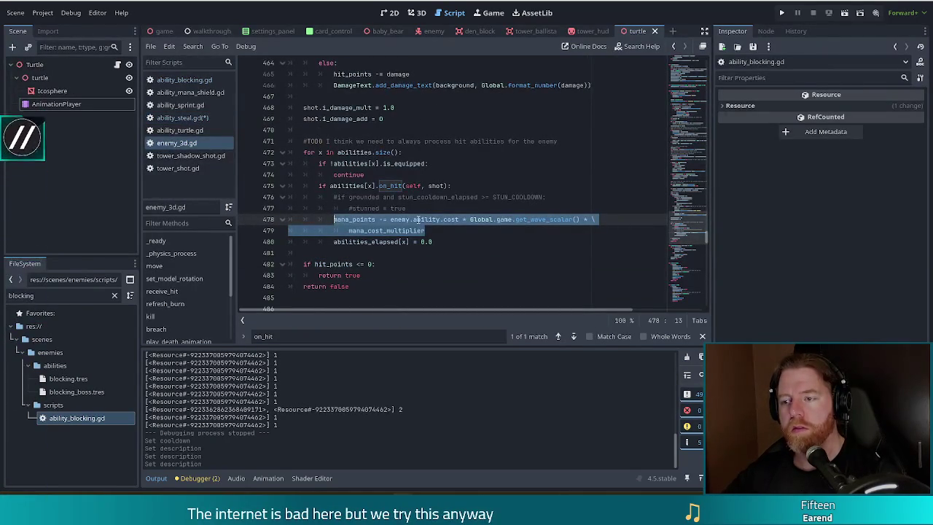
Copy 'enemy.ability.cost * Global.game.get_wave_scalar()' from line 478 and finish the mana_points check in ability_steal.gd
{"action": "left_click", "coordinate": [383, 218]}
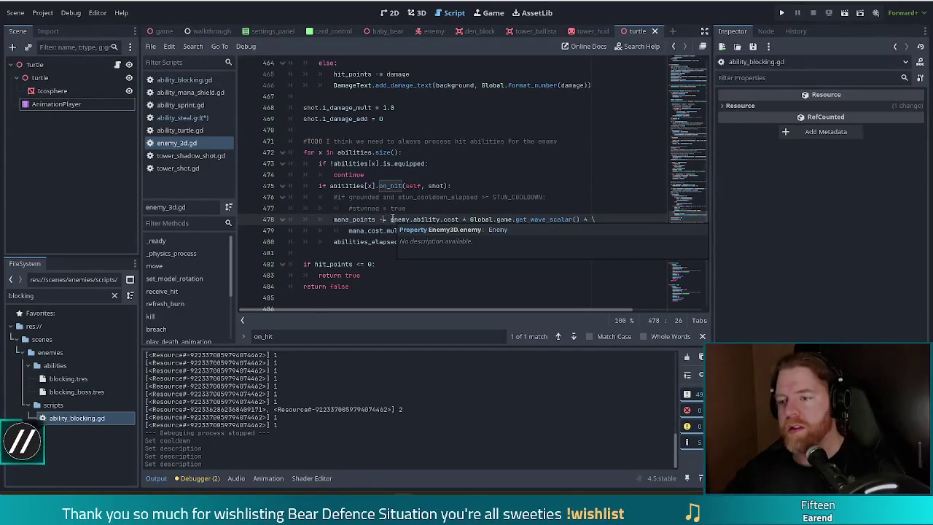
{"action": "key", "text": "Down"}
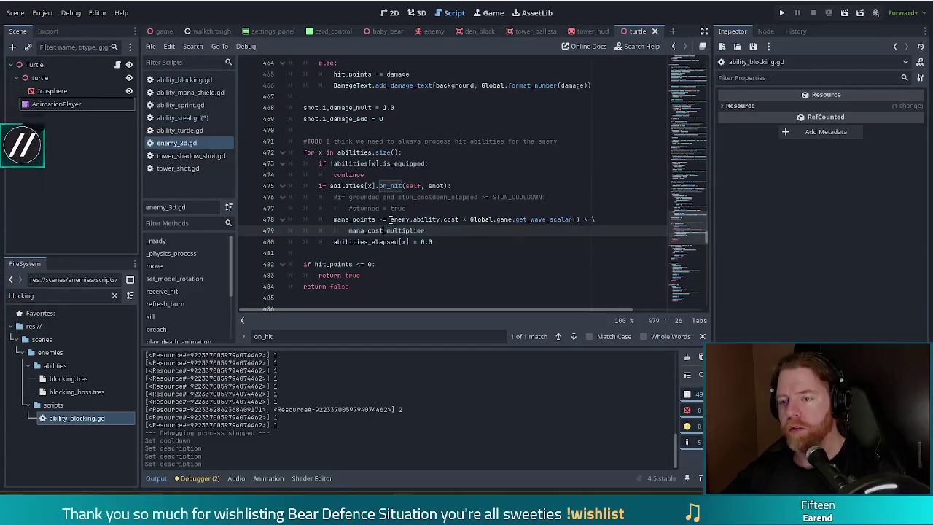
{"action": "right_click", "coordinate": [391, 219]}
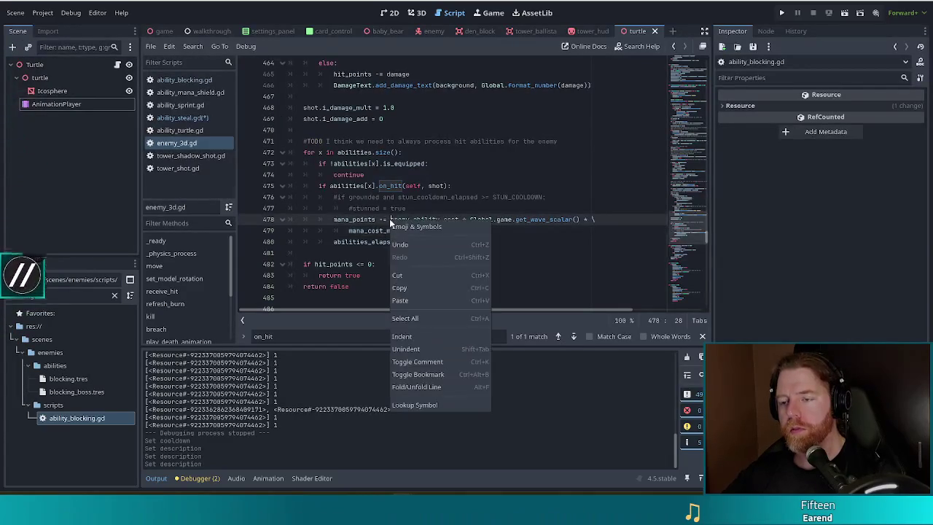
{"action": "key", "text": "Escape"}
{"action": "mouse_move", "coordinate": [392, 219]}
{"action": "left_mouse_down"}
{"action": "mouse_move", "coordinate": [596, 220]}
{"action": "mouse_move", "coordinate": [575, 219]}
{"action": "left_mouse_up"}
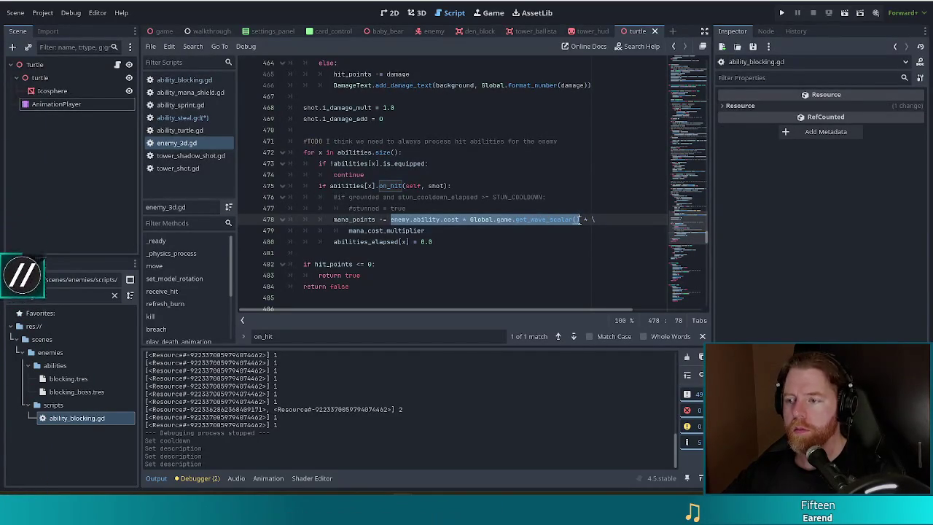
{"action": "key", "text": "alt+Left"}
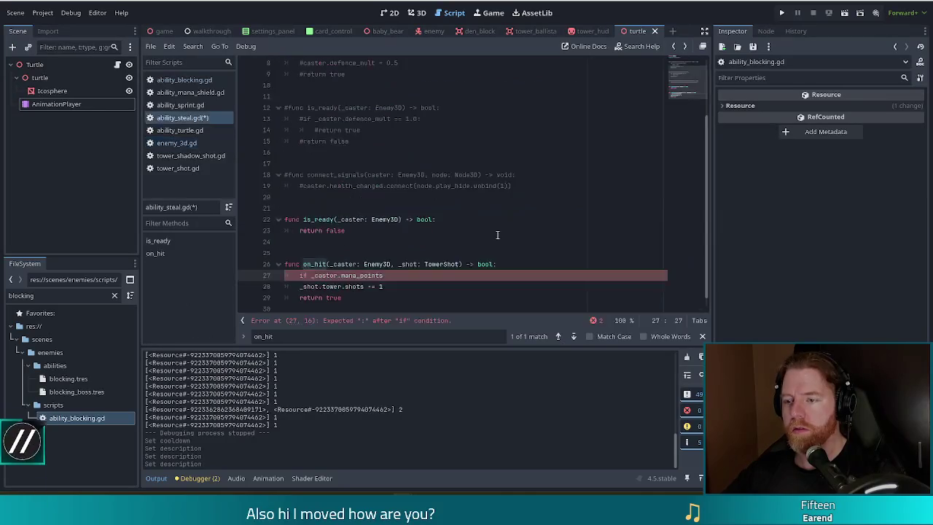
{"action": "type", "text": "nts"}
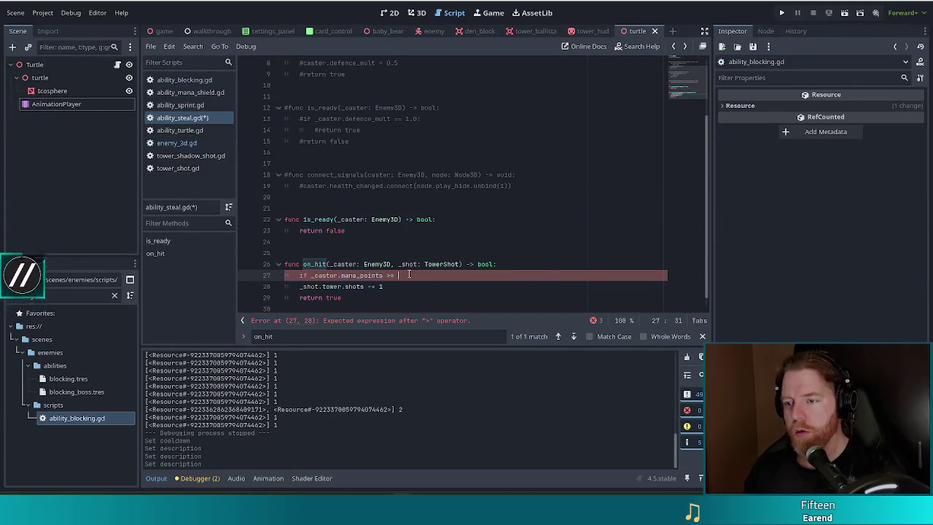
Complete the if as '>= cost * Global.game.get_wave_scalar():' and indent the shots decrement under it
{"action": "key", "text": "BackSpace"}
{"action": "type", "text": "= enemy.ability.cost * Global.game.get_wave_scalar()"}
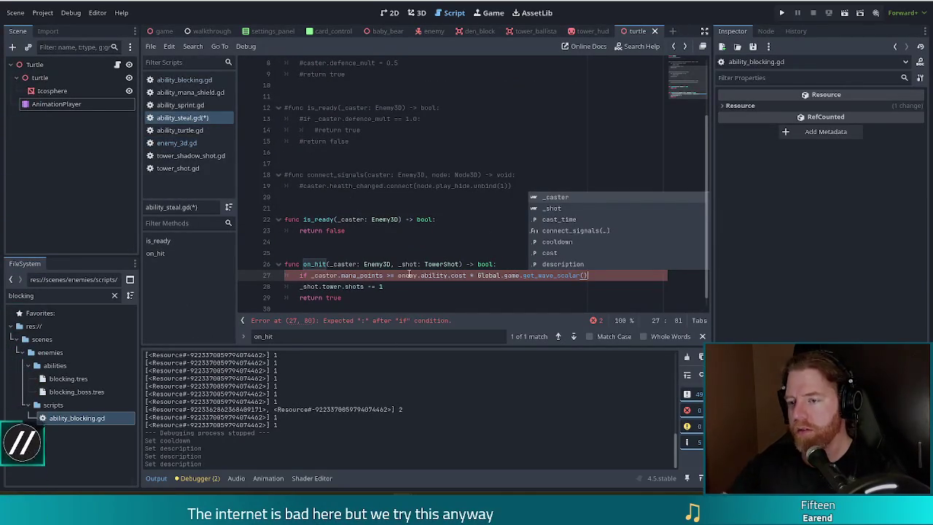
{"action": "left_click_drag", "start_coordinate": [398, 275], "coordinate": [468, 275]}
{"action": "key", "text": "BackSpace"}
{"action": "left_click", "coordinate": [555, 278]}
{"action": "type", "text": ":"}
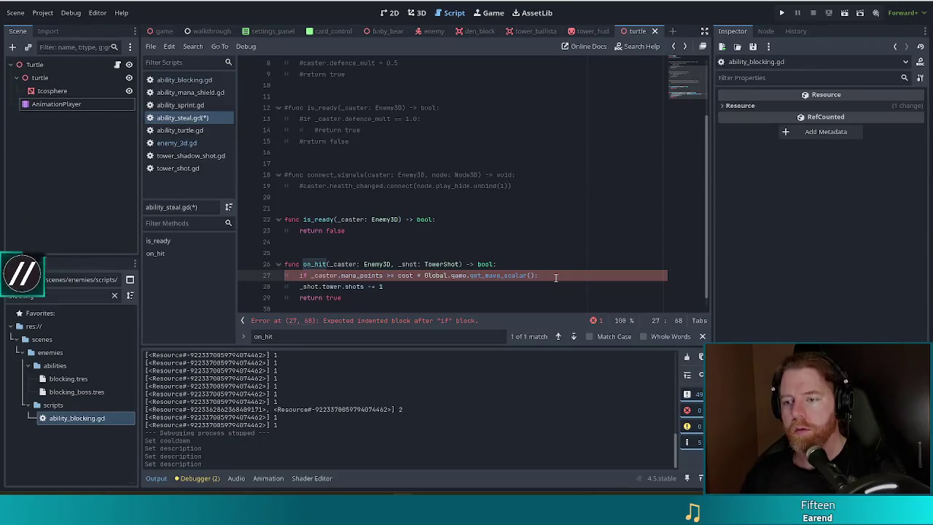
{"action": "key", "text": "Down"}
{"action": "key", "text": "Home"}
{"action": "key", "text": "Tab"}
{"action": "key", "text": "End"}
{"action": "key", "text": "Return"}
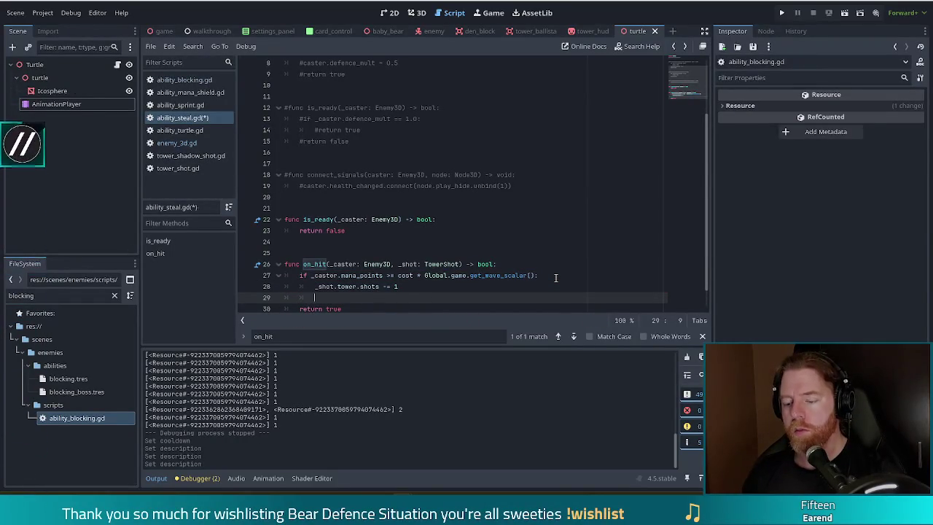
Add return true inside the if, then an else: branch ending in return false
{"action": "key", "text": "BackSpace"}
{"action": "key", "text": "BackSpace"}
{"action": "type", "text": "eturn true"}
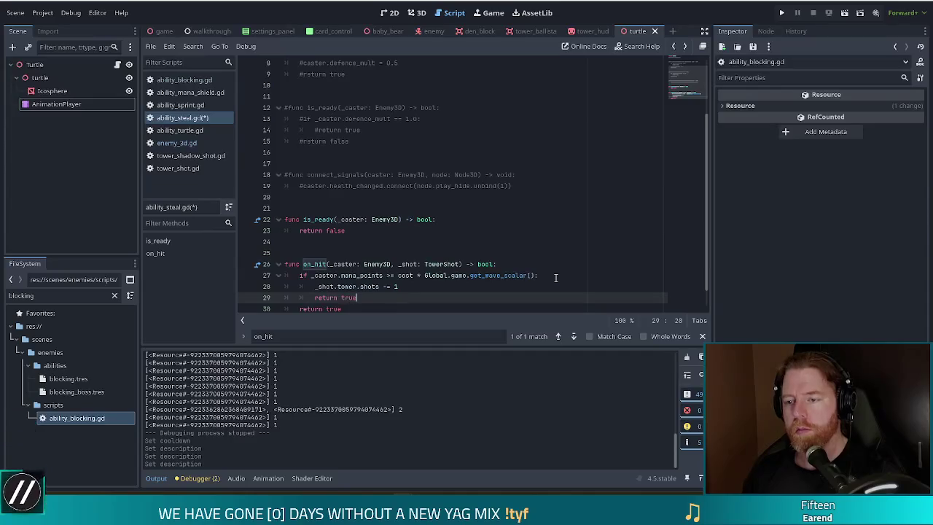
{"action": "key", "text": "Return"}
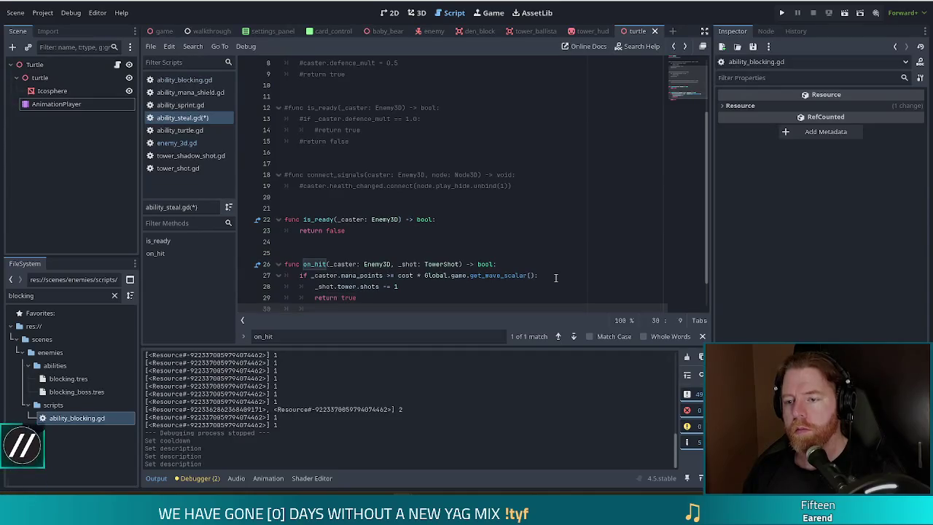
{"action": "type", "text": "else"}
{"action": "key", "text": "Return"}
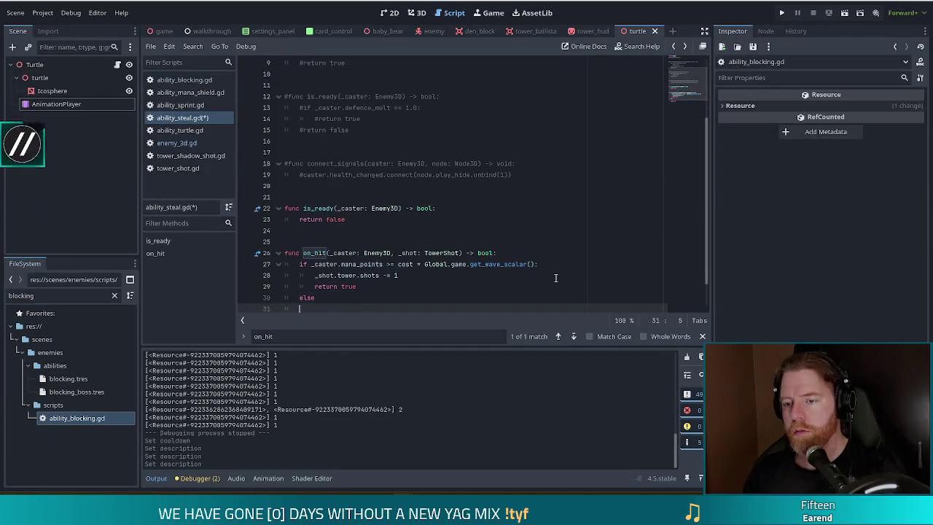
{"action": "key", "text": "Up"}
{"action": "type", "text": ":"}
{"action": "key", "text": "Down"}
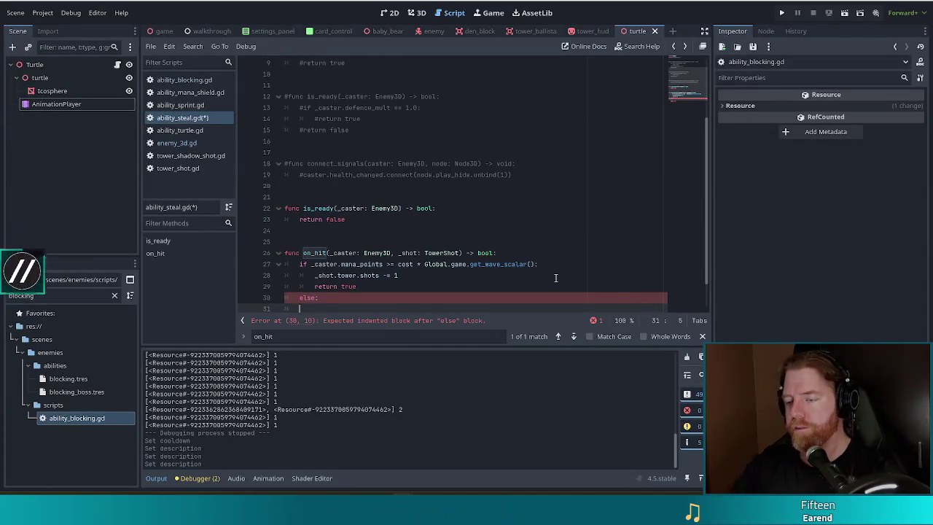
{"action": "scroll", "coordinate": [479, 255], "scroll_direction": "down", "scroll_amount": 2}
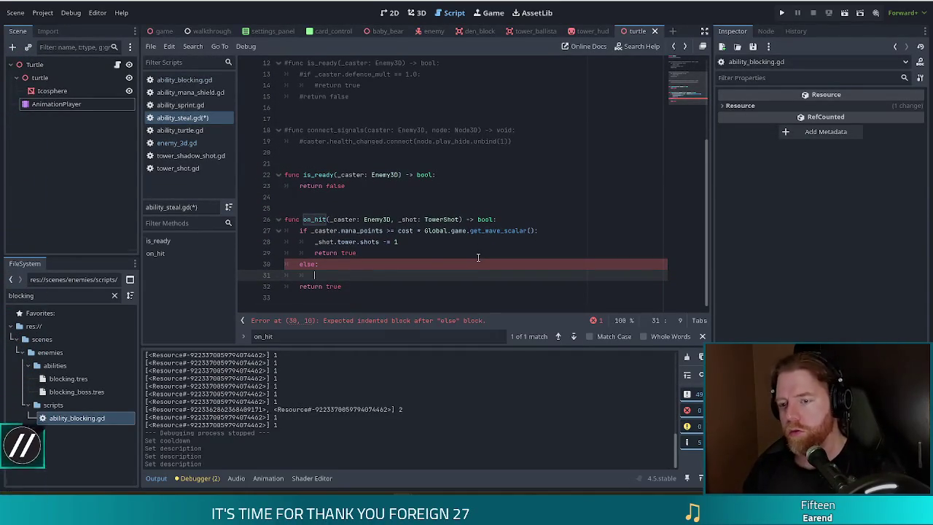
{"action": "type", "text": "return false"}
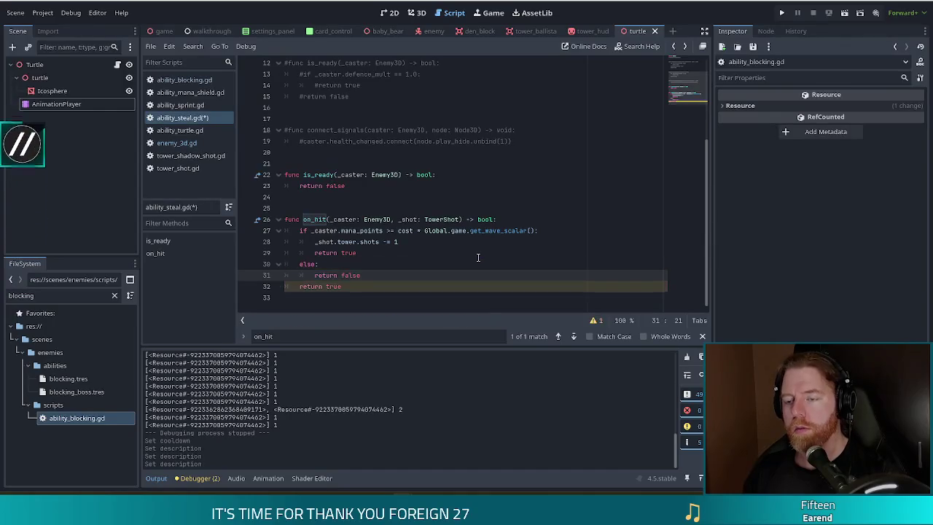
Insert unequip(_caster) above return false and delete the leftover trailing return true
{"action": "key", "text": "ctrl+shift+Return"}
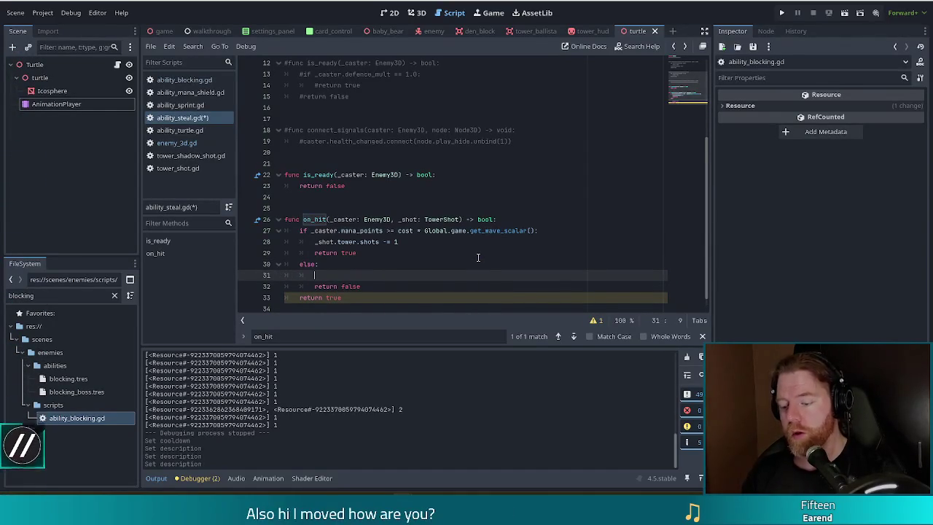
{"action": "type", "text": "uneq"}
{"action": "key", "text": "Return"}
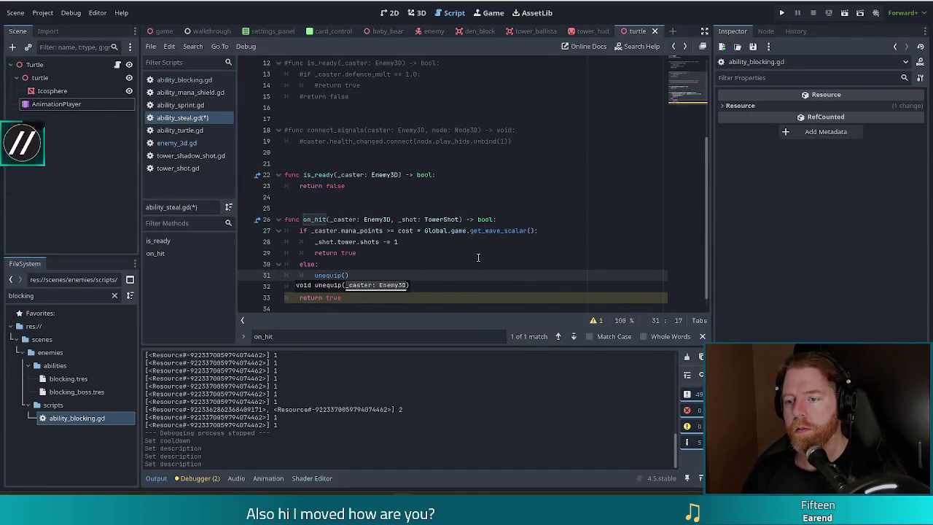
{"action": "type", "text": "_ca"}
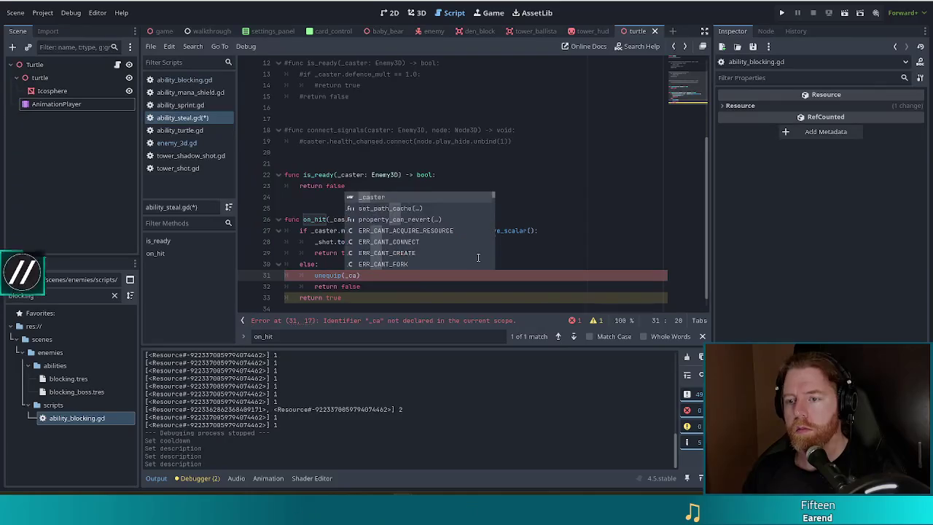
{"action": "key", "text": "Return"}
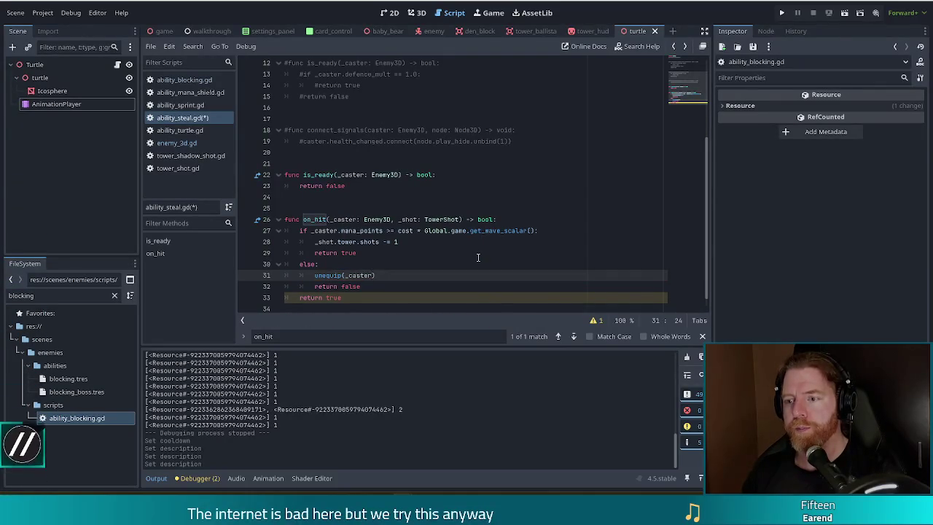
{"action": "key", "text": "Down"}
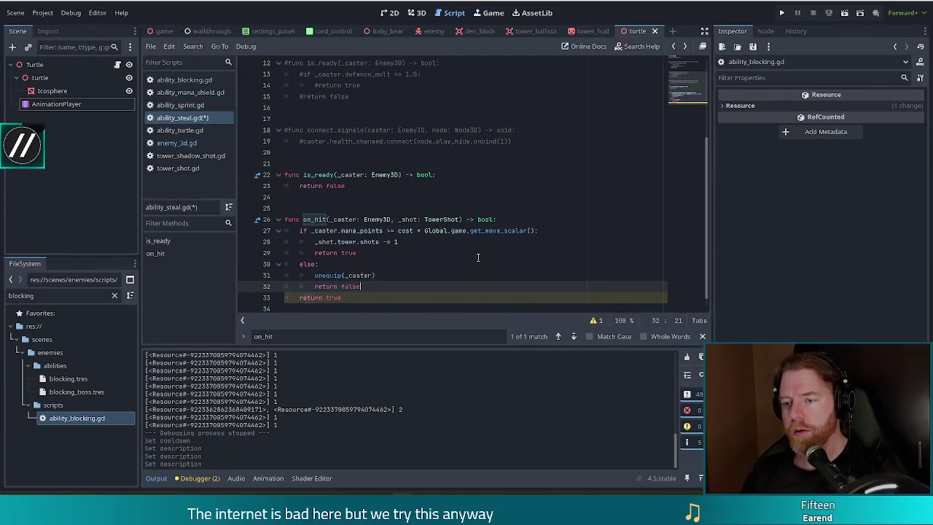
{"action": "key", "text": "Down"}
{"action": "key", "text": "shift+Up"}
{"action": "key", "text": "Delete"}
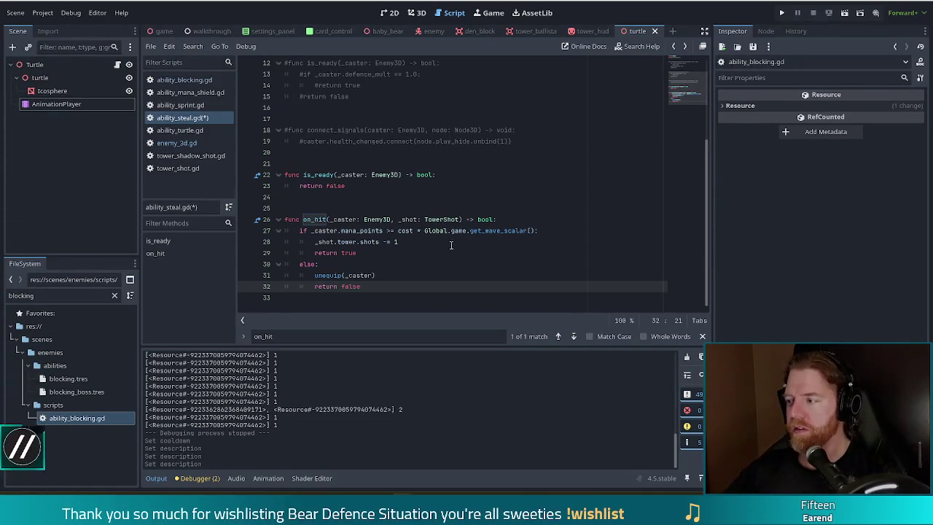
Save ability_steal.gd with Ctrl+S and run the project to its title menu
{"action": "left_click", "coordinate": [411, 188]}
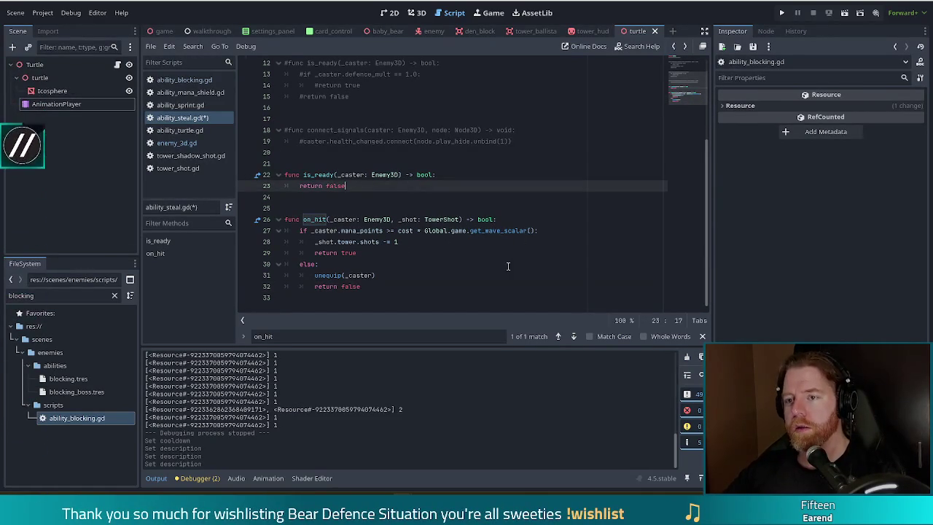
{"action": "left_click", "coordinate": [509, 245]}
{"action": "left_click", "coordinate": [411, 231]}
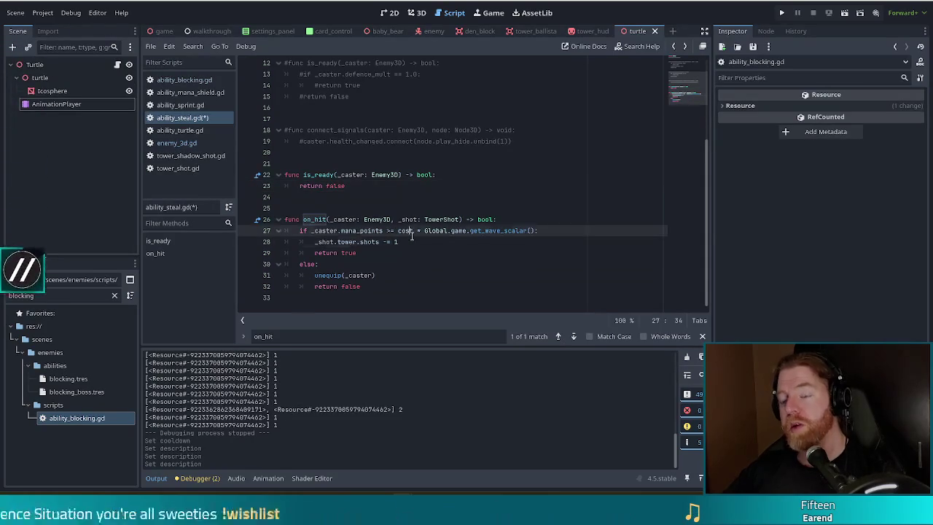
{"action": "key", "text": "ctrl+s"}
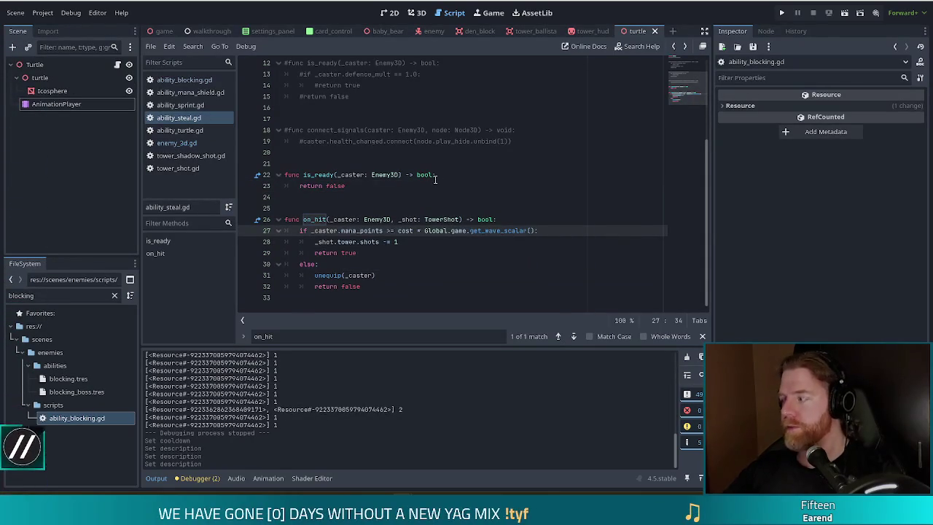
{"action": "mouse_move", "coordinate": [435, 179]}
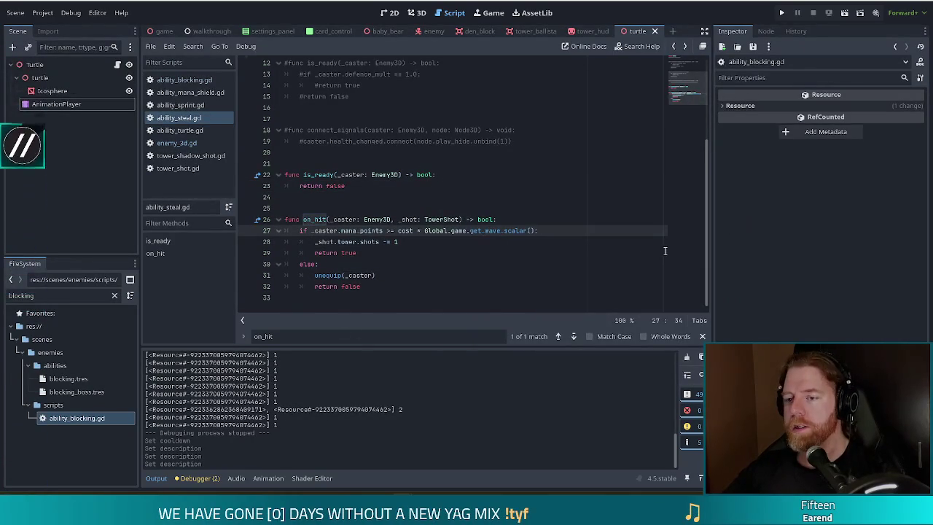
{"action": "left_click", "coordinate": [784, 14]}
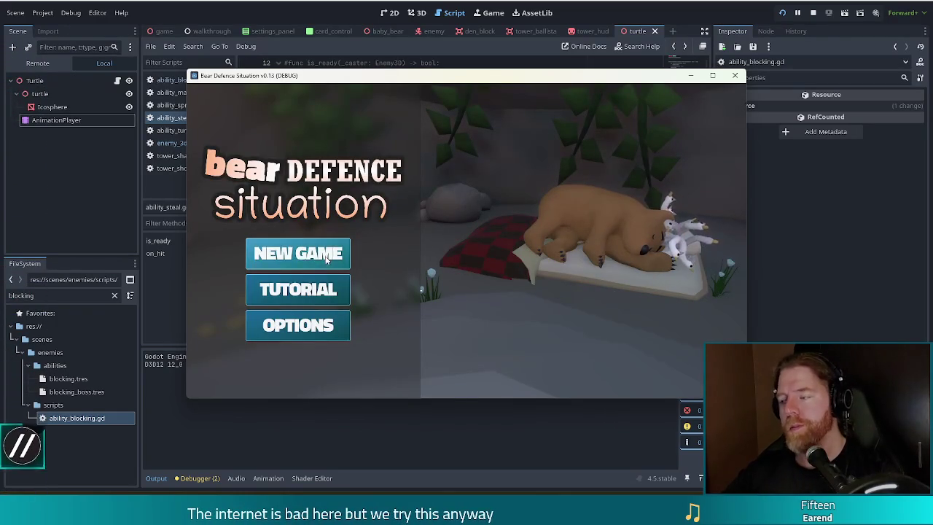
Start a new game and make level 1 a Crystal Golem level with 'set_enemy golem_crystal'
{"action": "key", "text": "Return"}
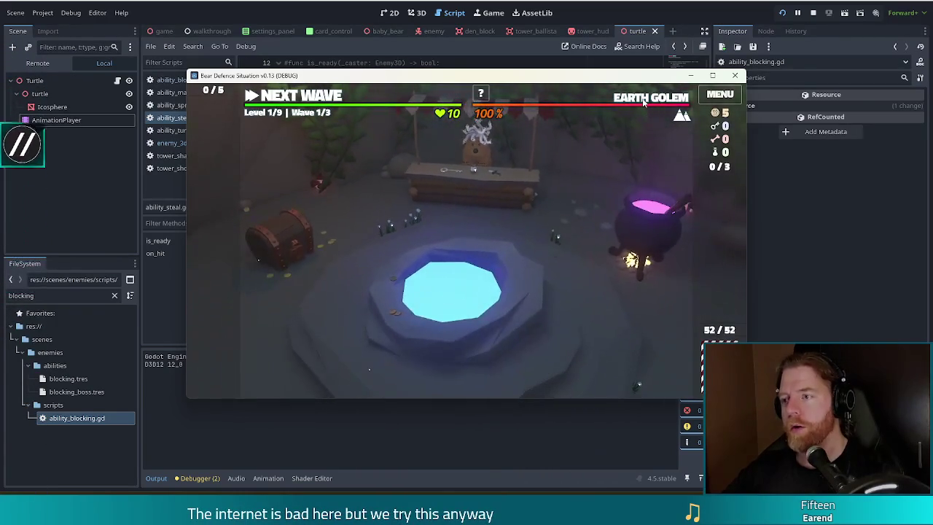
{"action": "mouse_move", "coordinate": [643, 103]}
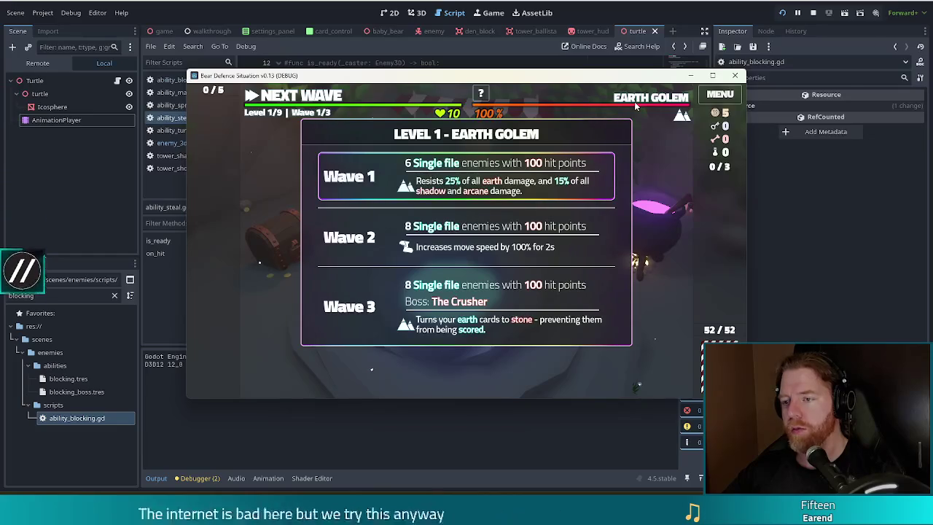
{"action": "key", "text": "grave"}
{"action": "type", "text": "set_enemy golem_cryst"}
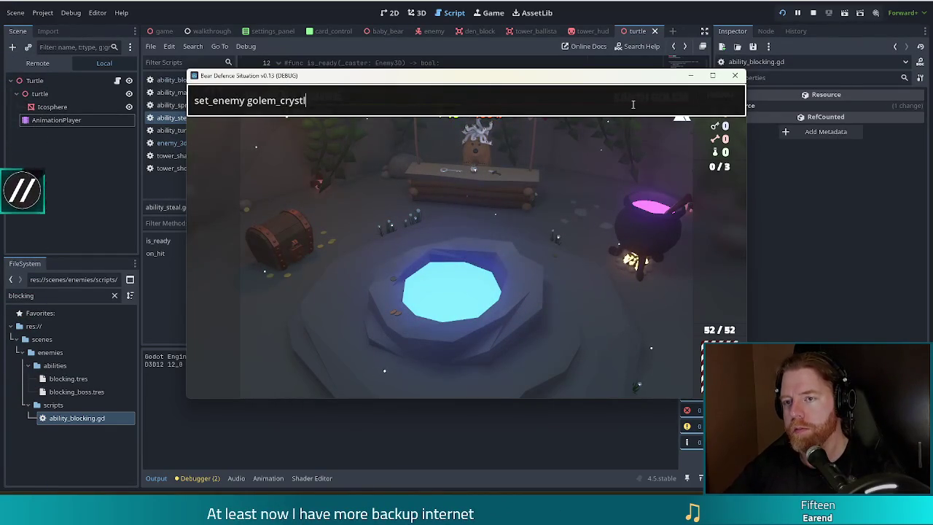
{"action": "key", "text": "BackSpace"}
{"action": "type", "text": "al"}
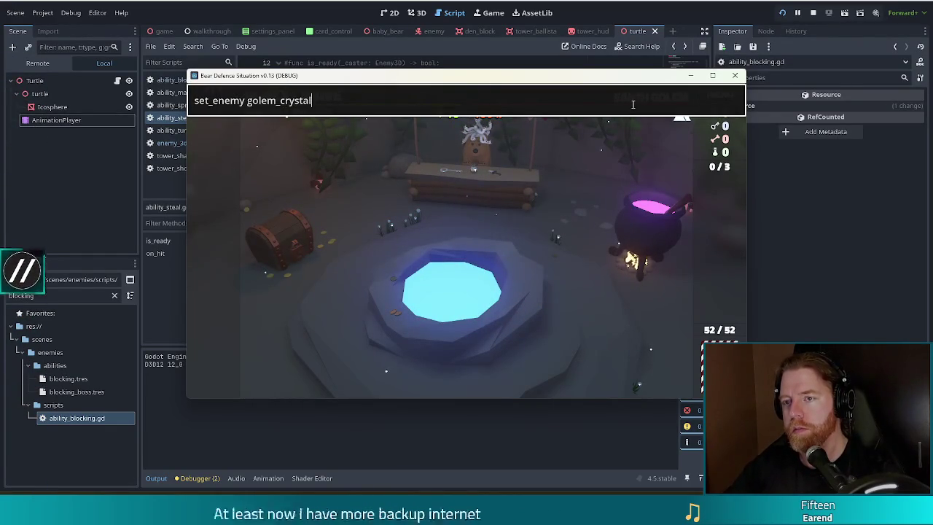
{"action": "key", "text": "Return"}
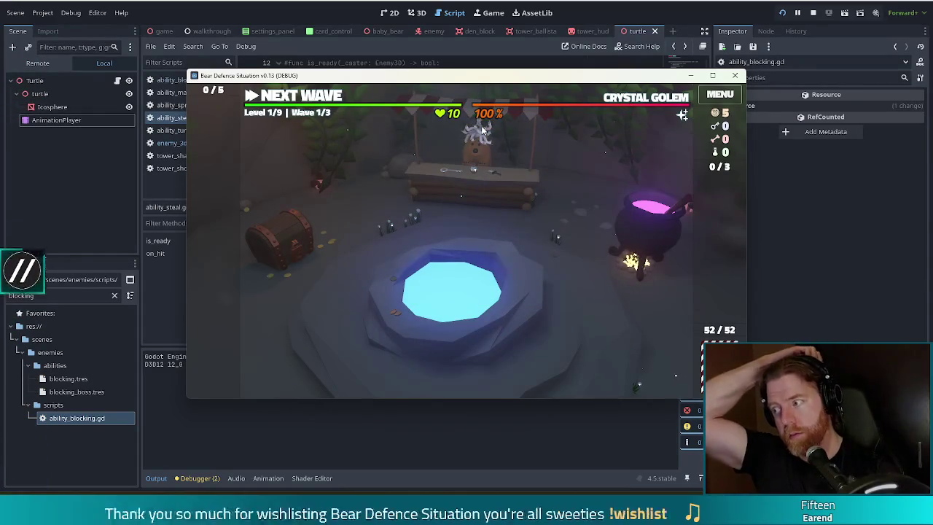
On the level map, build a Two Pair ballista from King of Earth, King of Fire and two 3s
{"action": "left_click", "coordinate": [292, 96]}
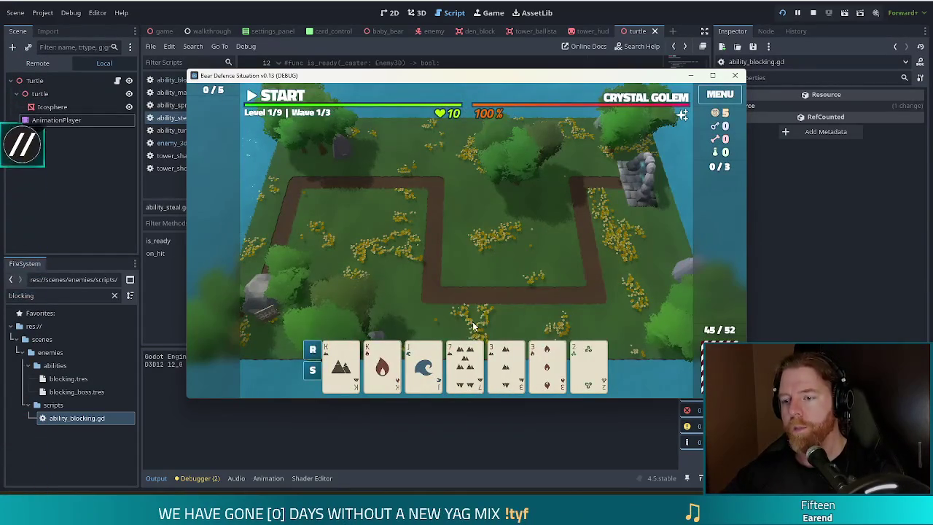
{"action": "left_click", "coordinate": [354, 371]}
{"action": "left_click", "coordinate": [382, 364]}
{"action": "left_click", "coordinate": [506, 365]}
{"action": "left_click", "coordinate": [546, 364]}
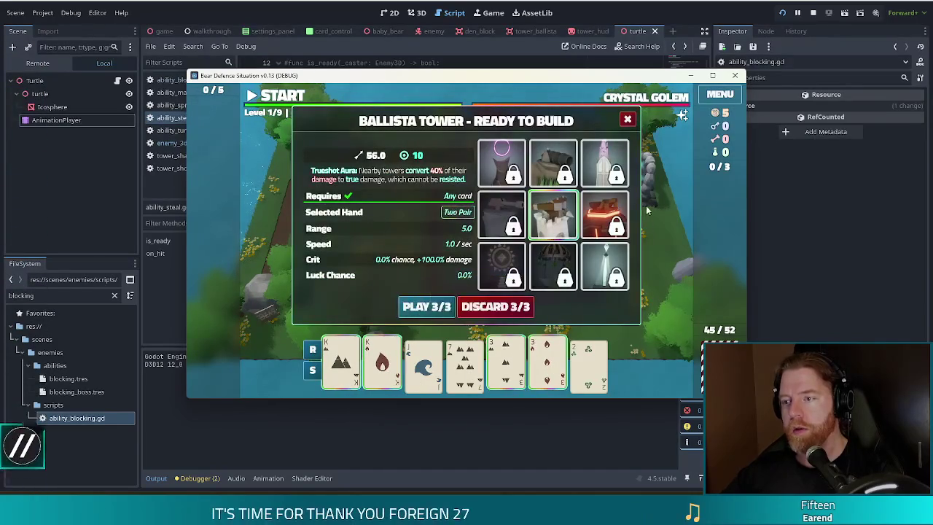
{"action": "left_click", "coordinate": [427, 306]}
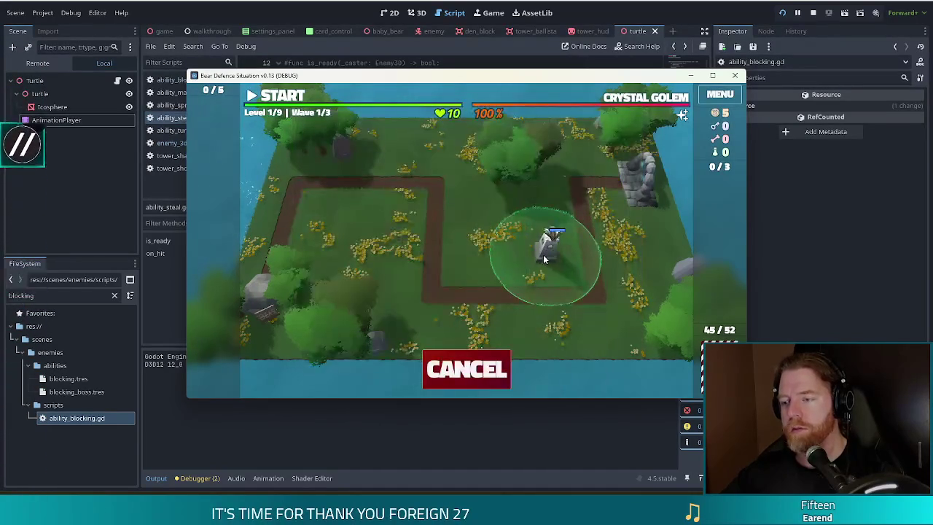
Place the ballista inside the path's right bend and dismiss the wave 1 summary
{"action": "left_click", "coordinate": [543, 254]}
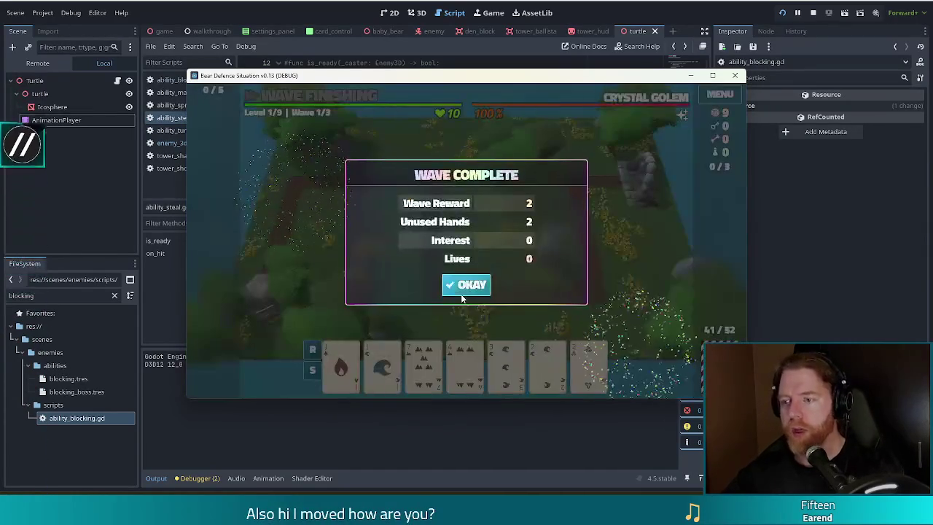
{"action": "left_click", "coordinate": [472, 284]}
{"action": "mouse_move", "coordinate": [684, 124]}
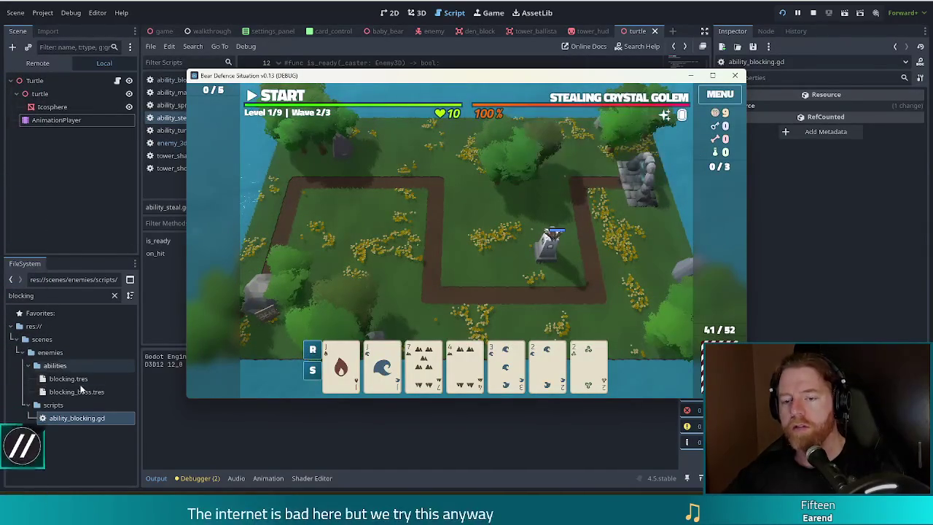
Filter FileSystem for 'steal', rename steal.tres's ability from Turtle to Steal, and return to the game
{"action": "double_click", "coordinate": [64, 296]}
{"action": "type", "text": "steal"}
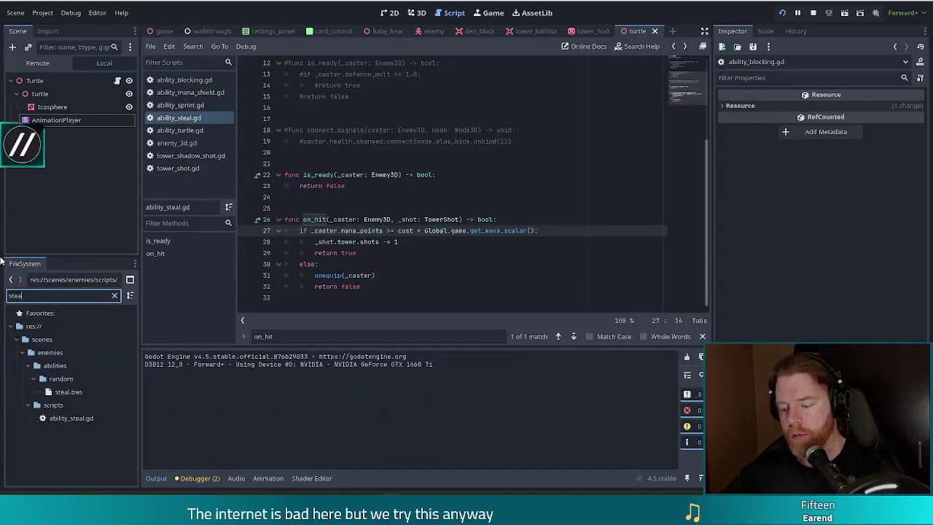
{"action": "left_click", "coordinate": [69, 392]}
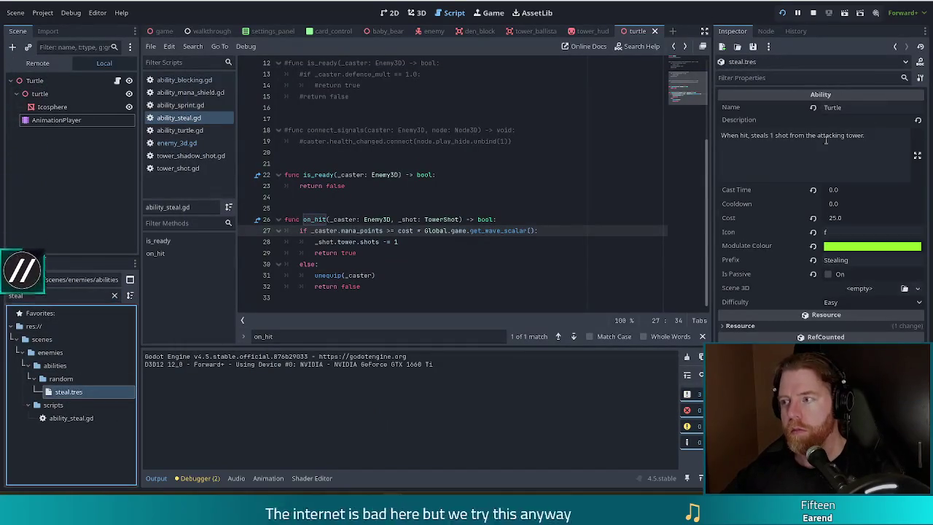
{"action": "double_click", "coordinate": [865, 107]}
{"action": "type", "text": "Steal"}
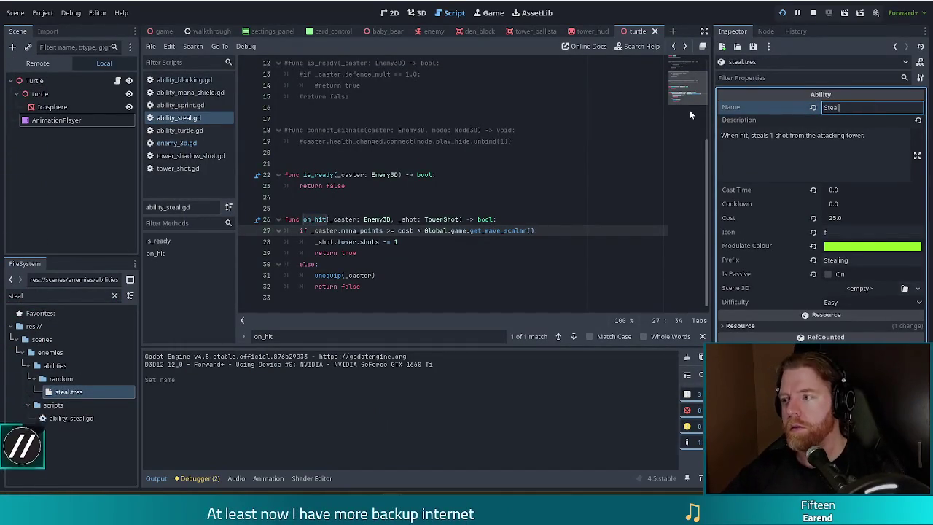
{"action": "key", "text": "alt+Tab"}
{"action": "mouse_move", "coordinate": [670, 120]}
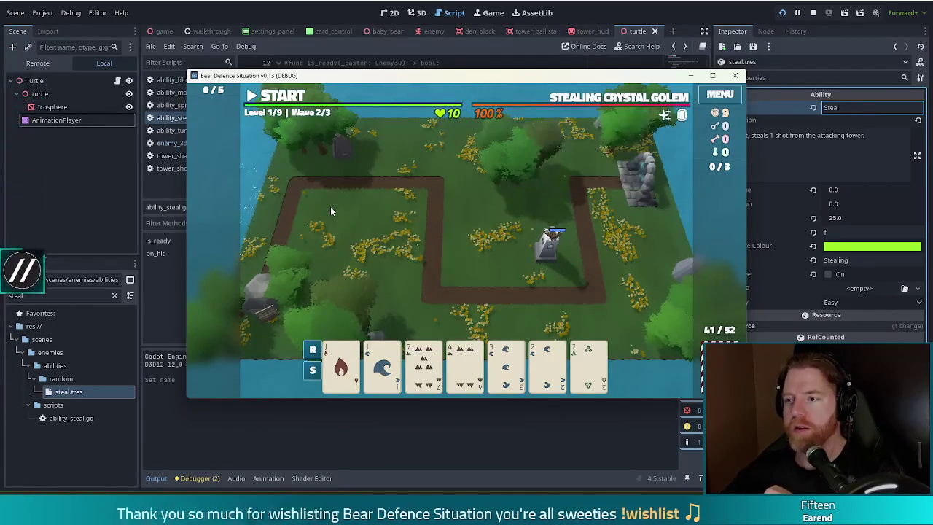
Start wave 2, pausing twice to check the ballista's remaining shots
{"action": "left_click", "coordinate": [277, 102]}
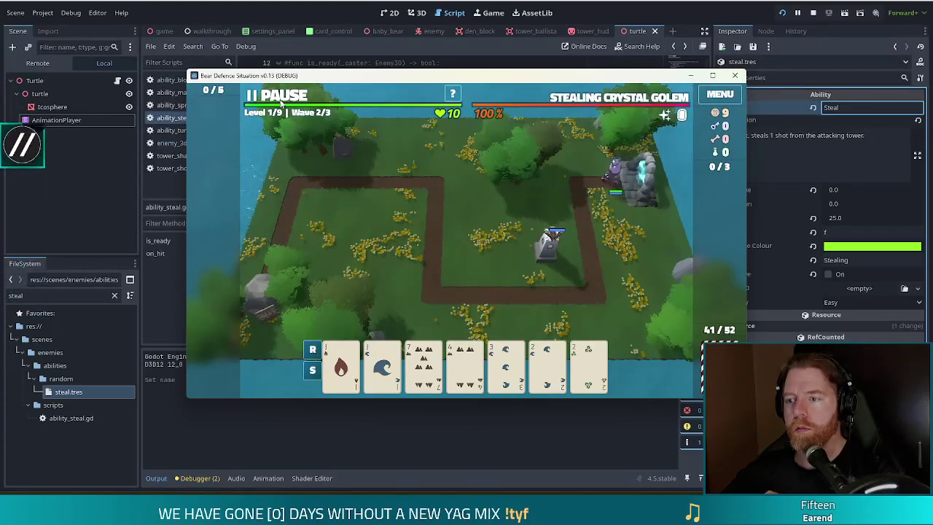
{"action": "left_click", "coordinate": [547, 255]}
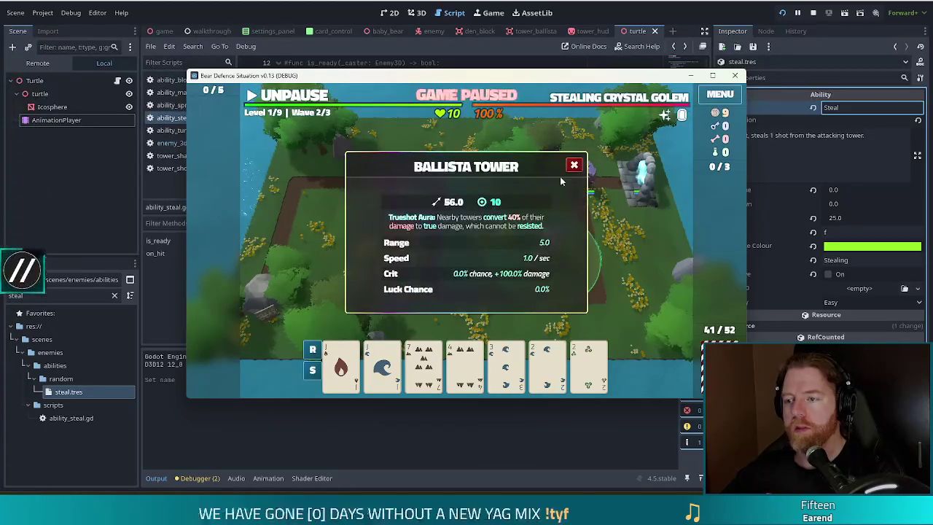
{"action": "left_click", "coordinate": [574, 164]}
{"action": "left_click", "coordinate": [307, 101]}
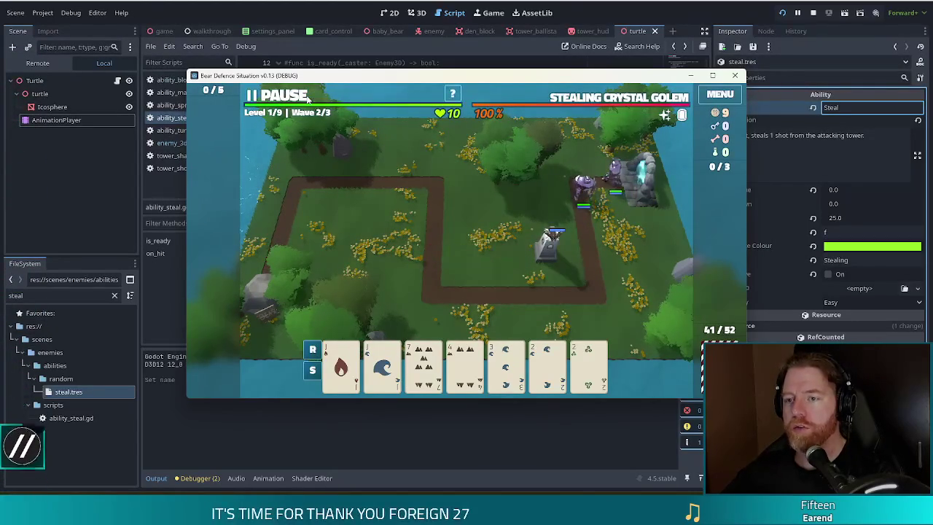
{"action": "left_click", "coordinate": [292, 101]}
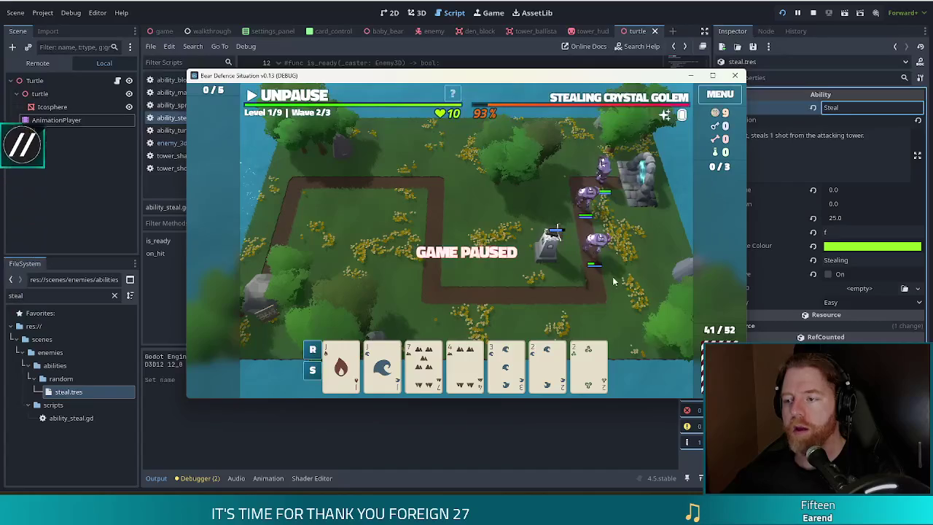
{"action": "left_click", "coordinate": [547, 255]}
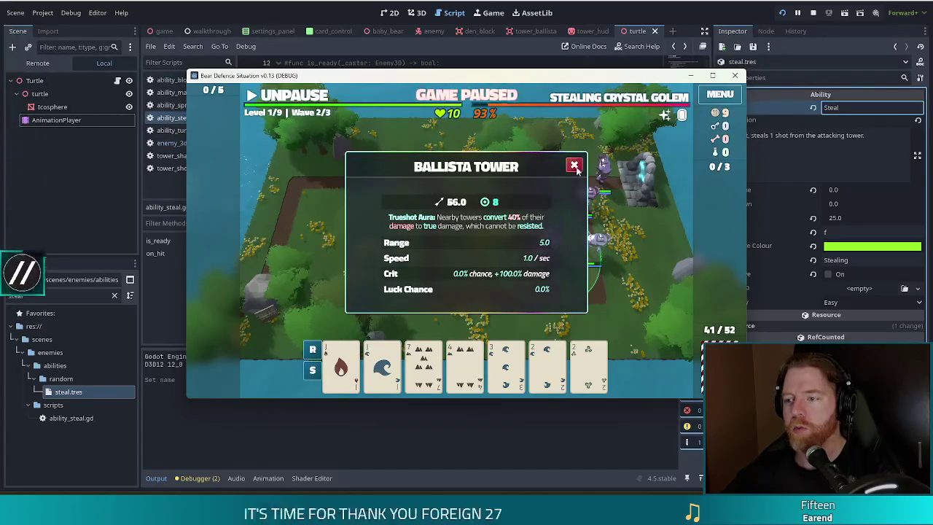
{"action": "left_click", "coordinate": [573, 165]}
{"action": "left_click", "coordinate": [303, 97]}
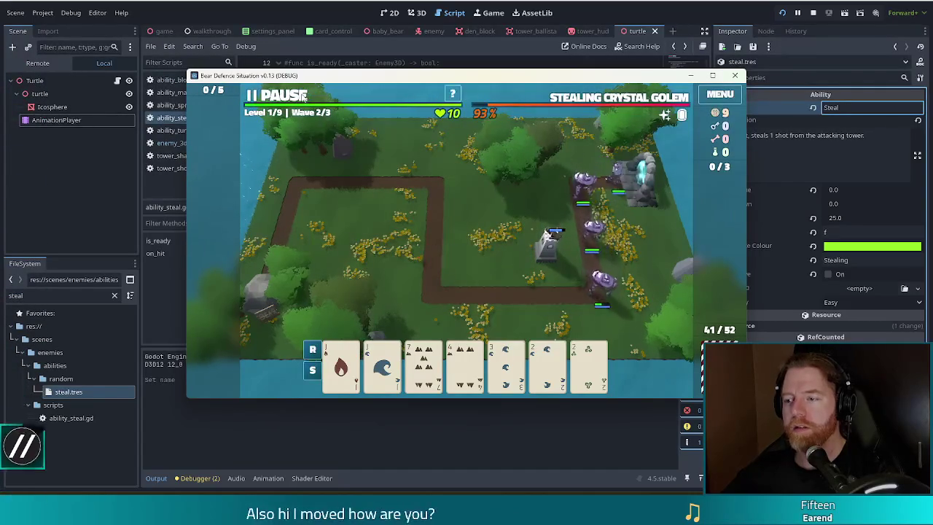
{"action": "left_click", "coordinate": [305, 97]}
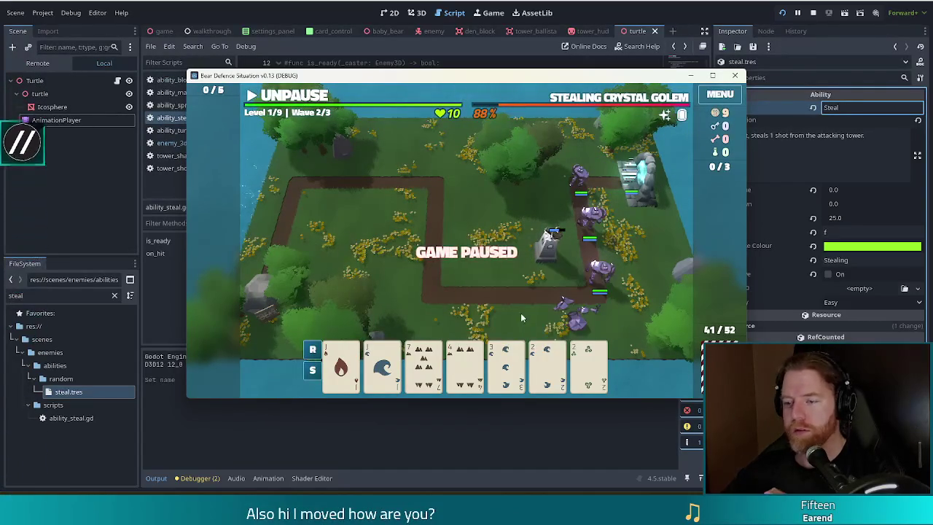
Discard the 4 of Earth and 3 of Water, then build a second ballista from Jacks and 2s
{"action": "left_click", "coordinate": [424, 364]}
{"action": "left_click", "coordinate": [465, 363]}
{"action": "left_click", "coordinate": [506, 362]}
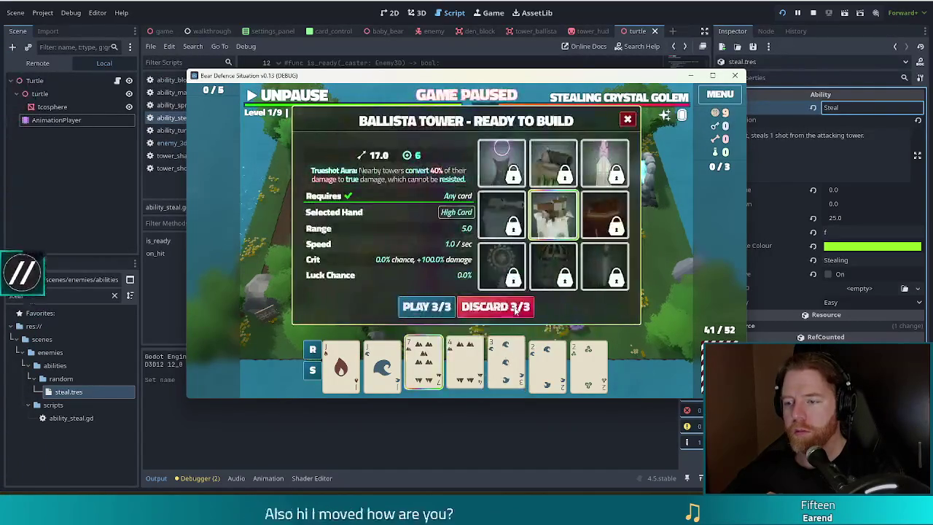
{"action": "left_click", "coordinate": [493, 306]}
{"action": "left_click", "coordinate": [382, 362]}
{"action": "left_click", "coordinate": [425, 362]}
{"action": "left_click", "coordinate": [570, 369]}
{"action": "left_click", "coordinate": [588, 364]}
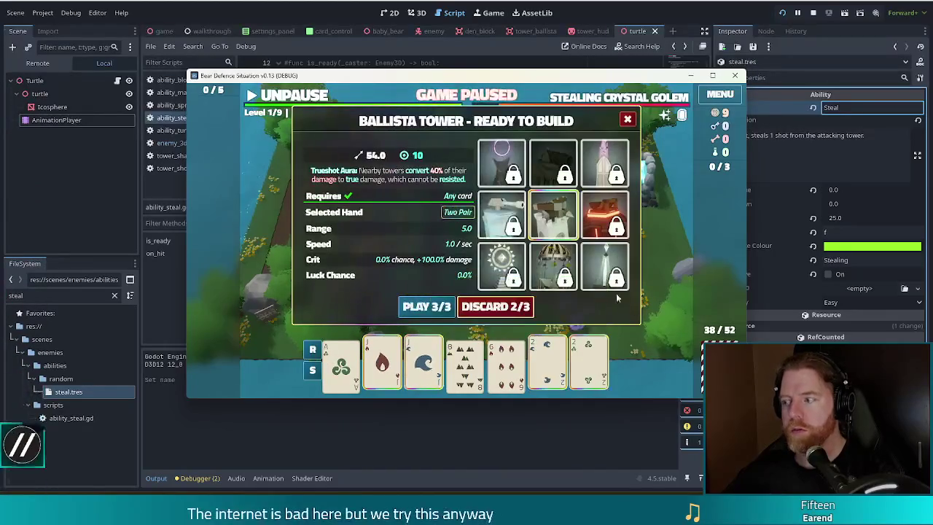
{"action": "left_click", "coordinate": [429, 306]}
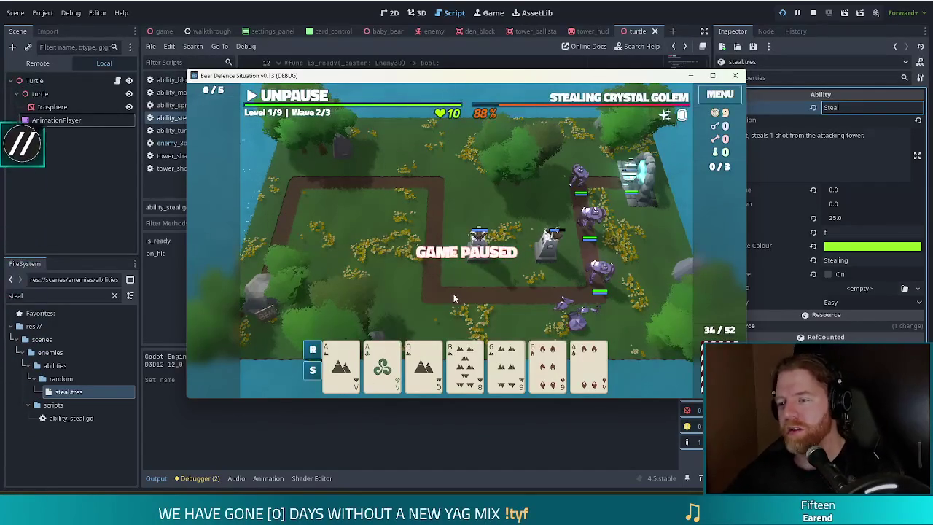
Build a ballista from the pair of aces and place it beside the path
{"action": "left_click", "coordinate": [340, 364]}
{"action": "left_click", "coordinate": [382, 365]}
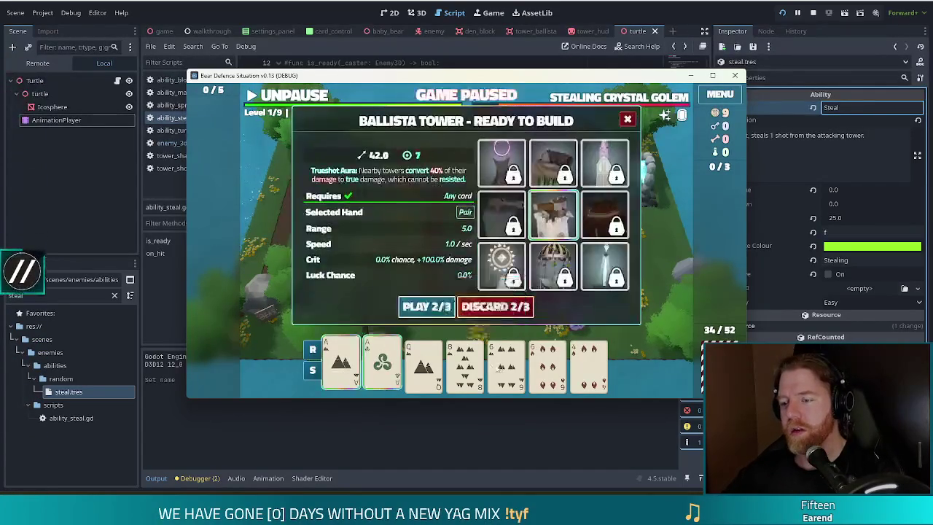
{"action": "left_click", "coordinate": [426, 307]}
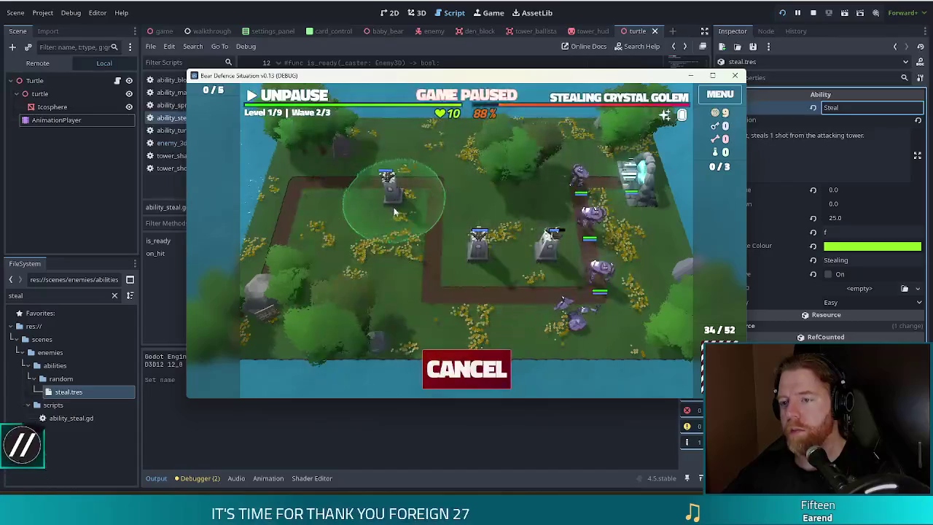
{"action": "left_click", "coordinate": [386, 211]}
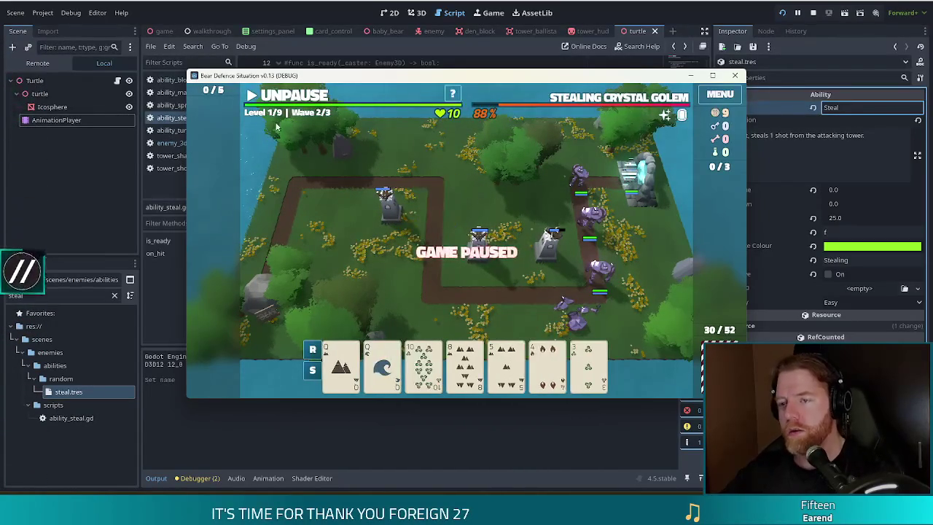
Resume play, dismiss the wave 2 complete summary, and stop the debug run
{"action": "key", "text": "space"}
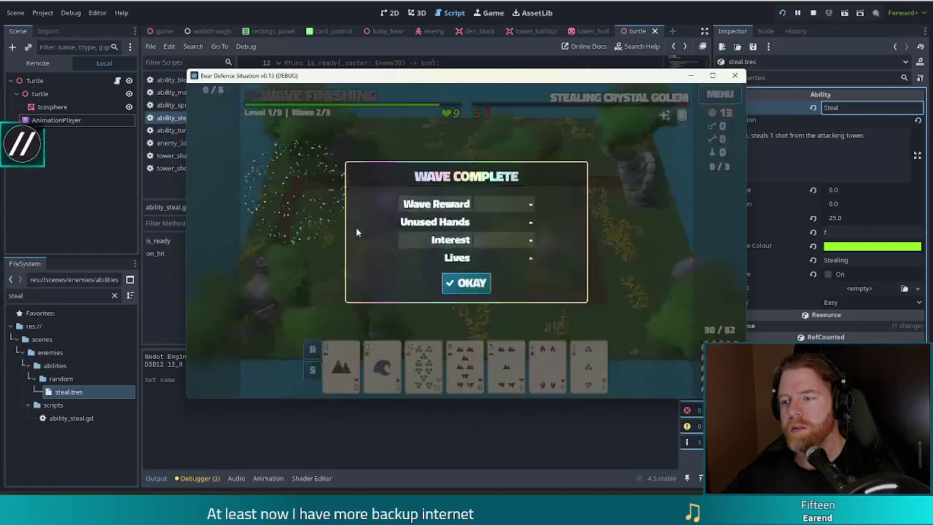
{"action": "left_click", "coordinate": [478, 289]}
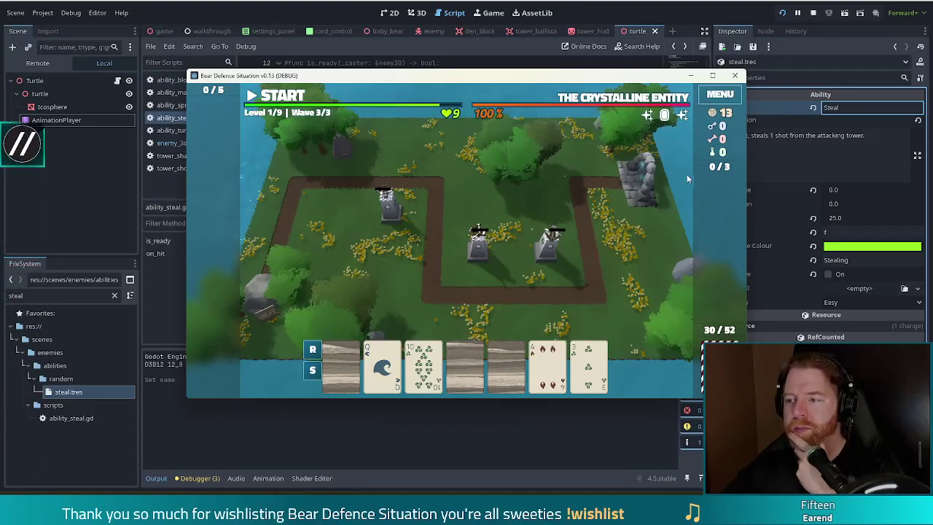
{"action": "mouse_move", "coordinate": [665, 116]}
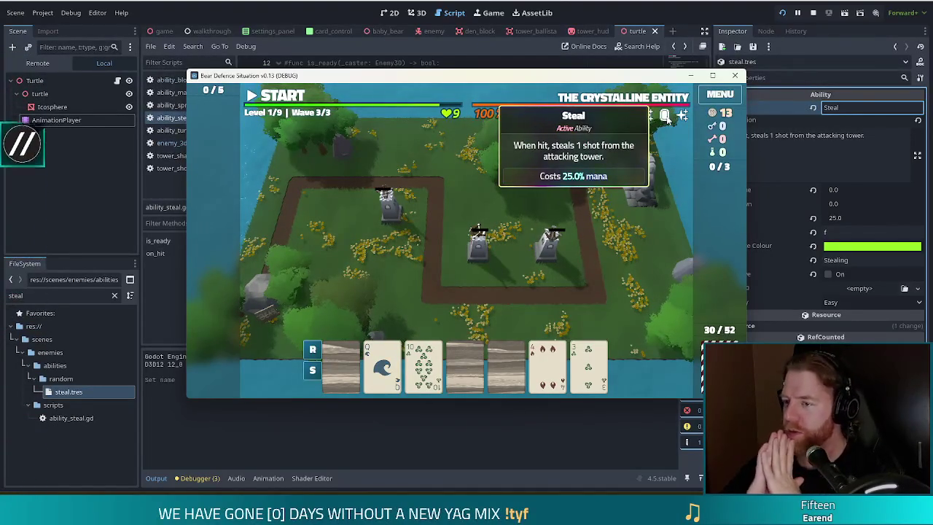
{"action": "left_click", "coordinate": [813, 12]}
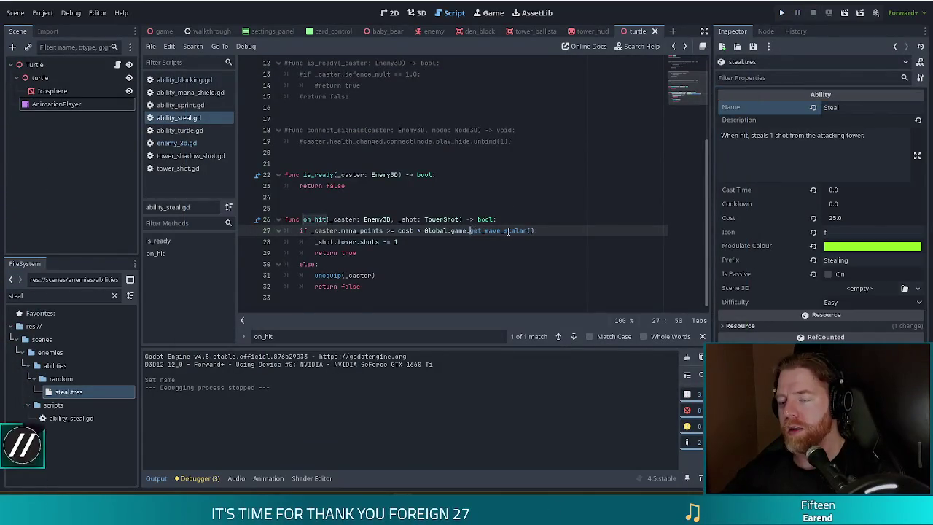
Declare 'var loot := {}' under the header of ability_steal.gd, followed by blank lines
{"action": "scroll", "coordinate": [503, 227], "scroll_direction": "up", "scroll_amount": 4}
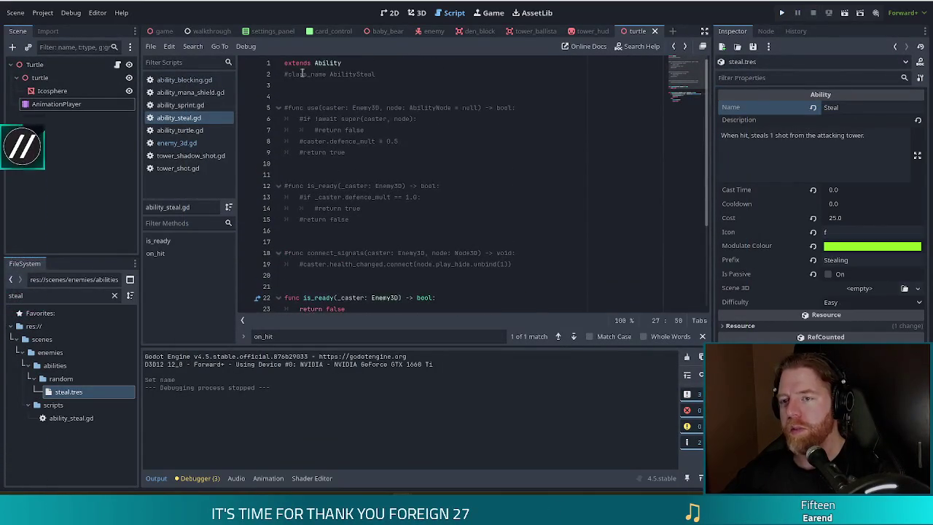
{"action": "left_click", "coordinate": [326, 92]}
{"action": "key", "text": "Return"}
{"action": "type", "text": "var lott"}
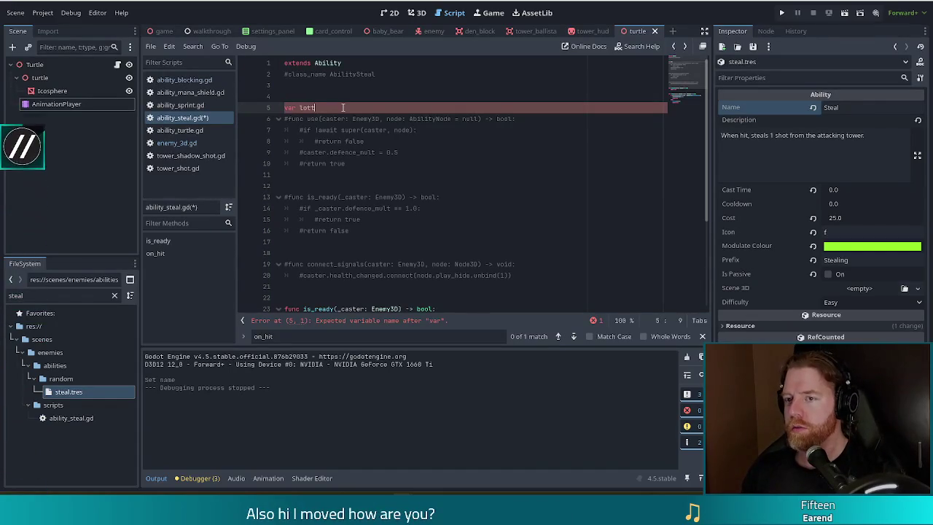
{"action": "key", "text": "BackSpace"}
{"action": "key", "text": "BackSpace"}
{"action": "type", "text": ":= {"}
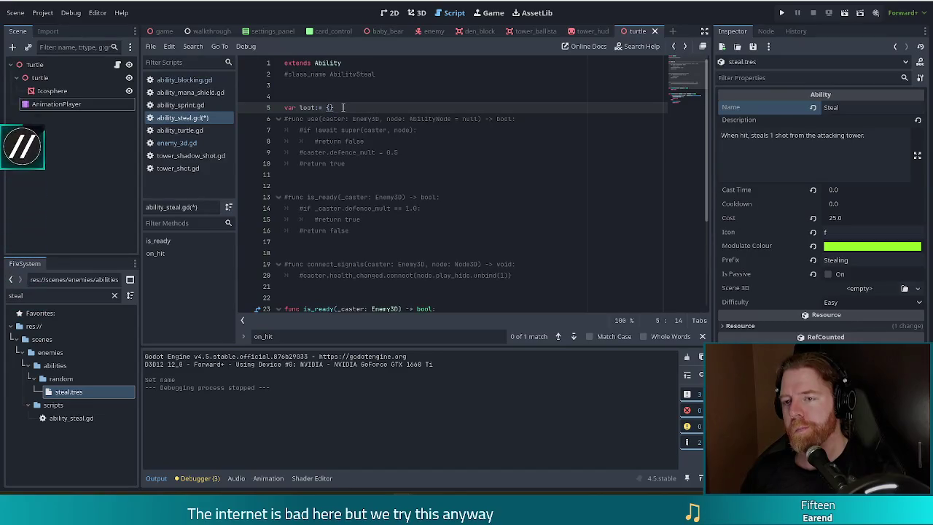
{"action": "key", "text": "Return"}
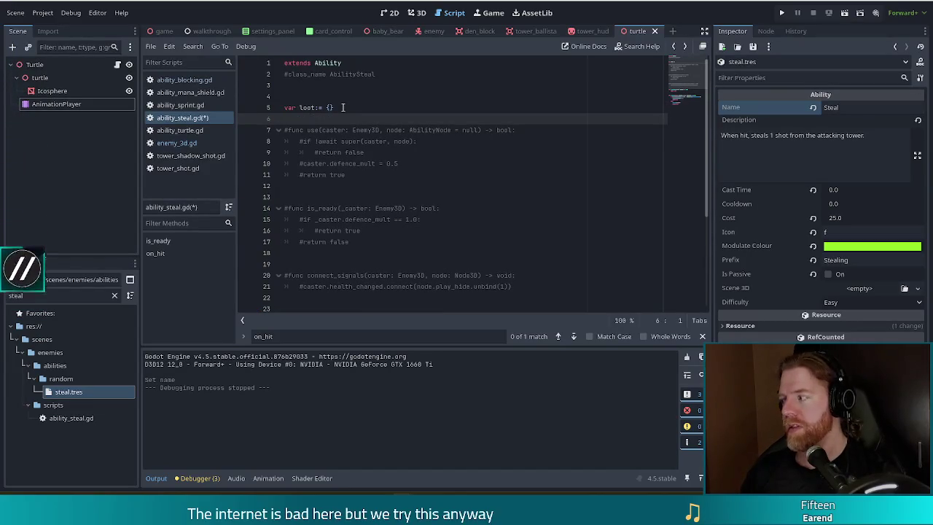
{"action": "key", "text": "Return"}
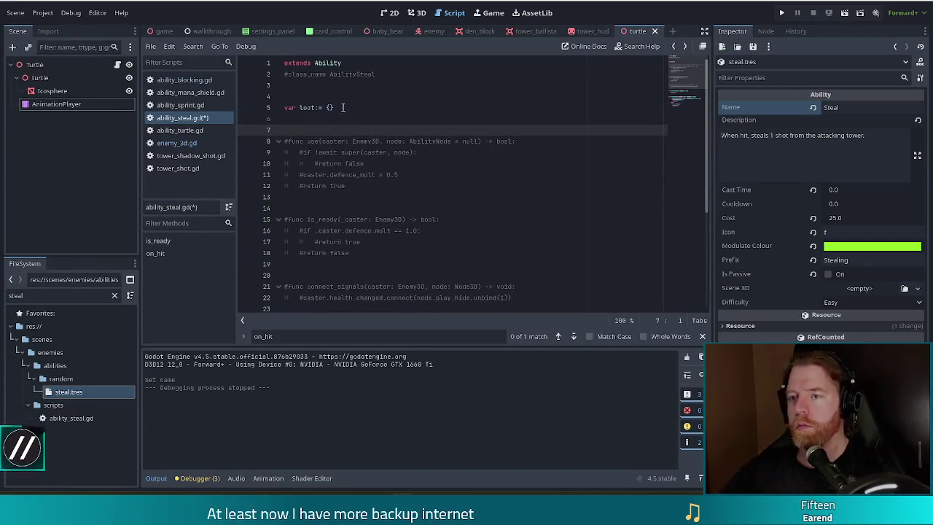
Inside on_hit's mana check, start 'if loot.' and insert find_key from autocomplete
{"action": "key", "text": "Down"}
{"action": "key", "text": "Down"}
{"action": "key", "text": "Down"}
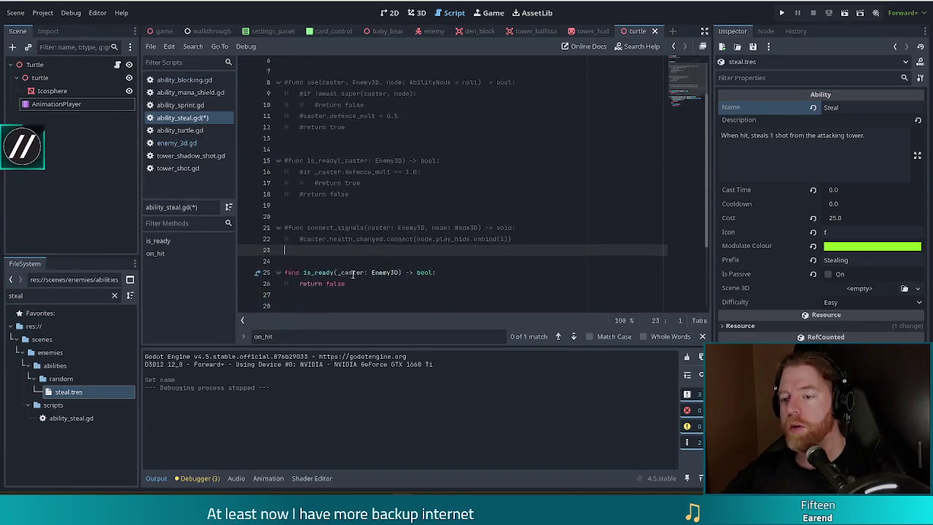
{"action": "left_click", "coordinate": [548, 230]}
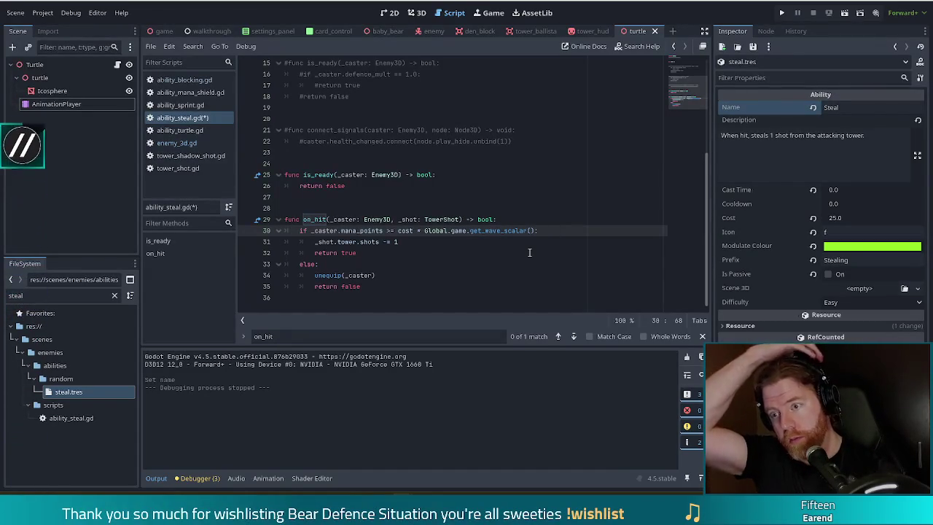
{"action": "key", "text": "Return"}
{"action": "type", "text": "if loo"}
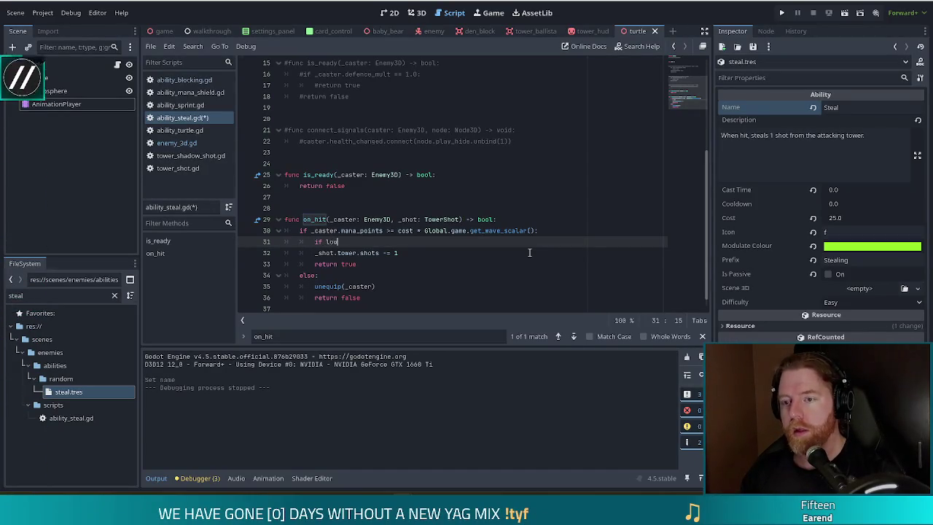
{"action": "type", "text": "t."}
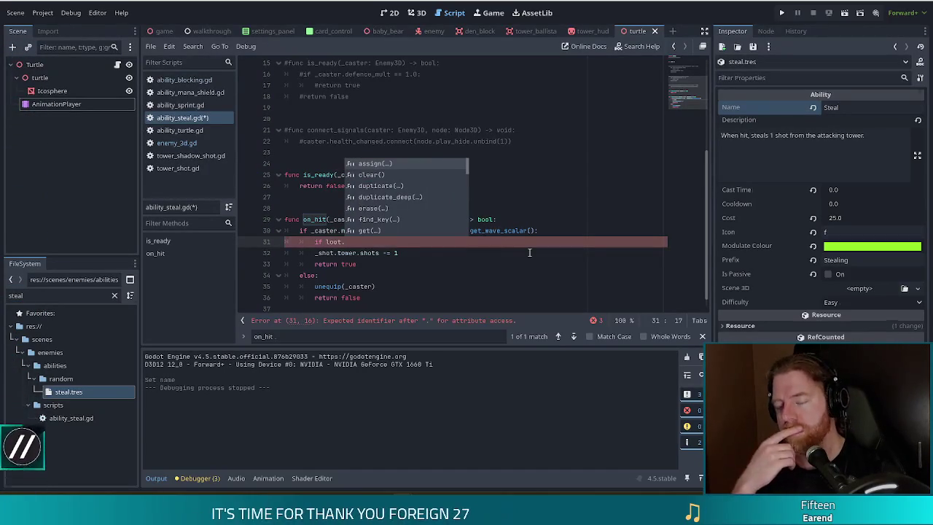
{"action": "key", "text": "Down"}
{"action": "key", "text": "Down"}
{"action": "key", "text": "Down"}
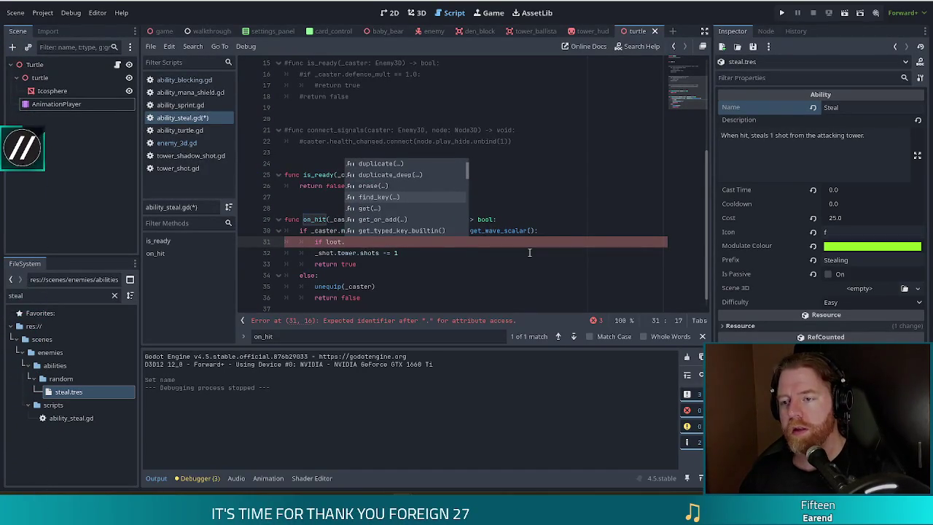
{"action": "key", "text": "Return"}
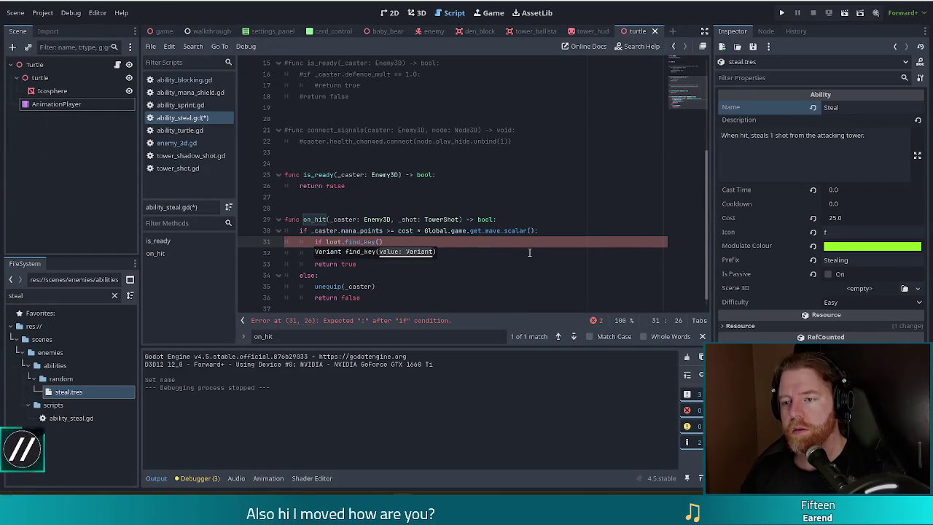
{"action": "key", "text": "Escape"}
After reading the Dictionary docs, change the check to 'if loot.get(_caster) != null:'
{"action": "left_click", "coordinate": [357, 241]}
{"action": "left_click", "coordinate": [364, 253], "text": "ctrl"}
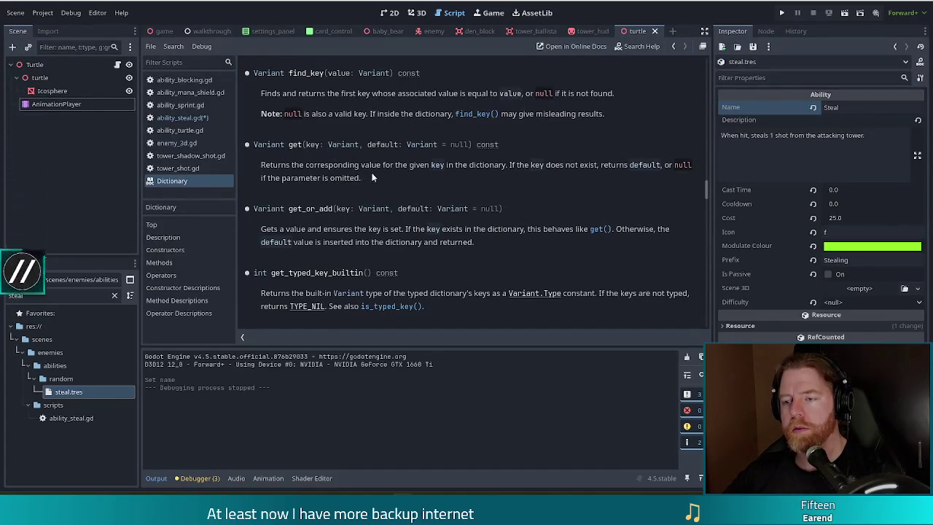
{"action": "key", "text": "alt+Left"}
{"action": "left_click_drag", "start_coordinate": [405, 252], "coordinate": [347, 252]}
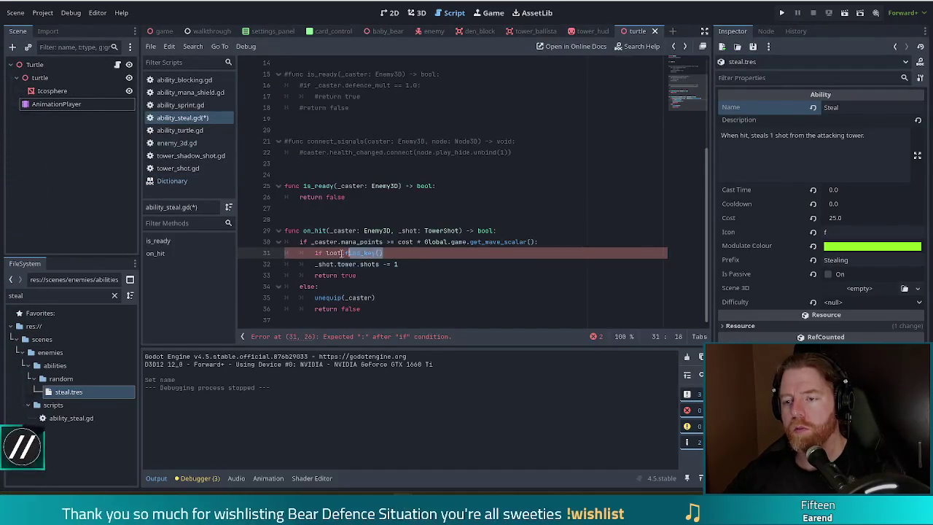
{"action": "type", "text": "get"}
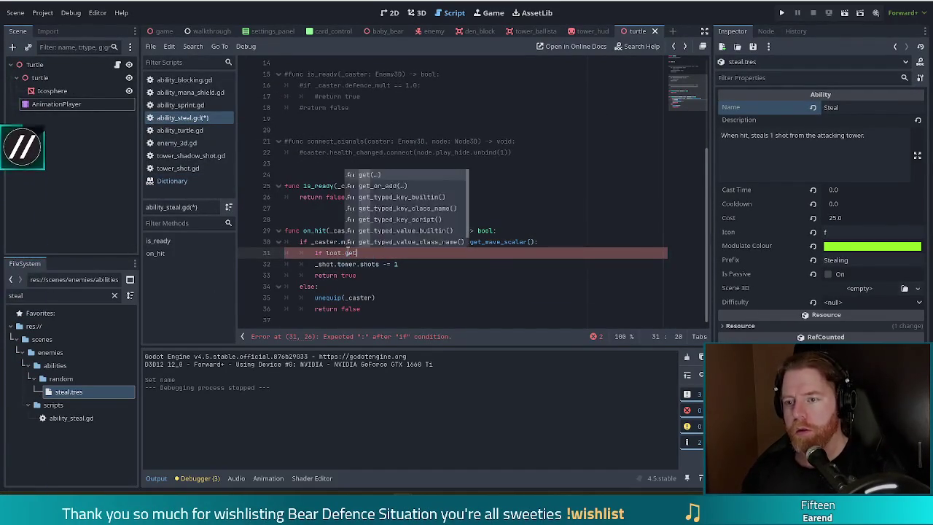
{"action": "key", "text": "Return"}
{"action": "key", "text": "BackSpace"}
{"action": "key", "text": "BackSpace"}
{"action": "type", "text": "_caster"}
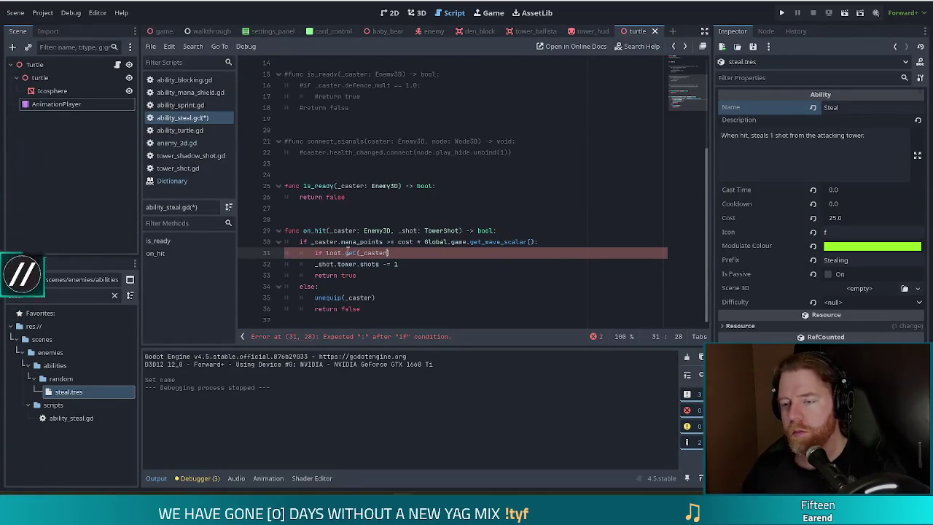
{"action": "type", "text": ") != null:"}
Add 'loot[_caster] += 1' under the check and an else branch with 'loot[_caster] = 1'
{"action": "key", "text": "Return"}
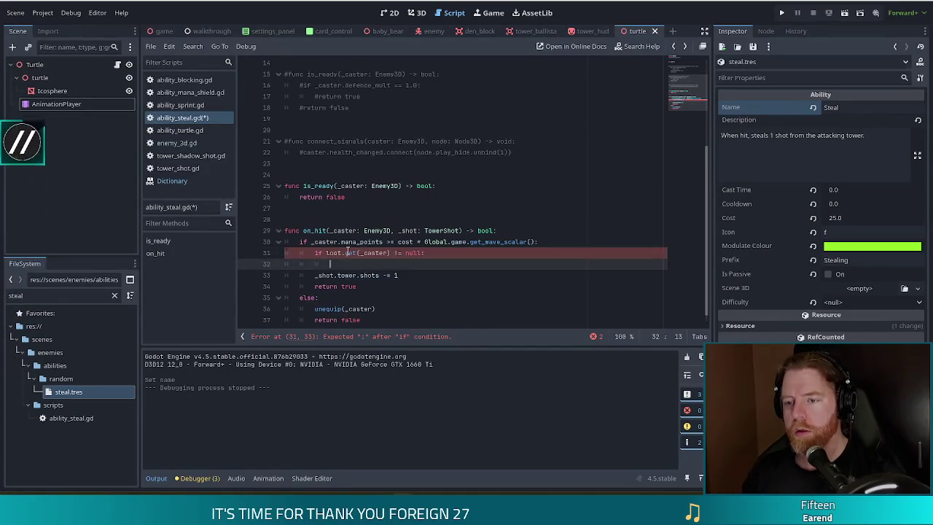
{"action": "type", "text": "loot[_caster] += 1"}
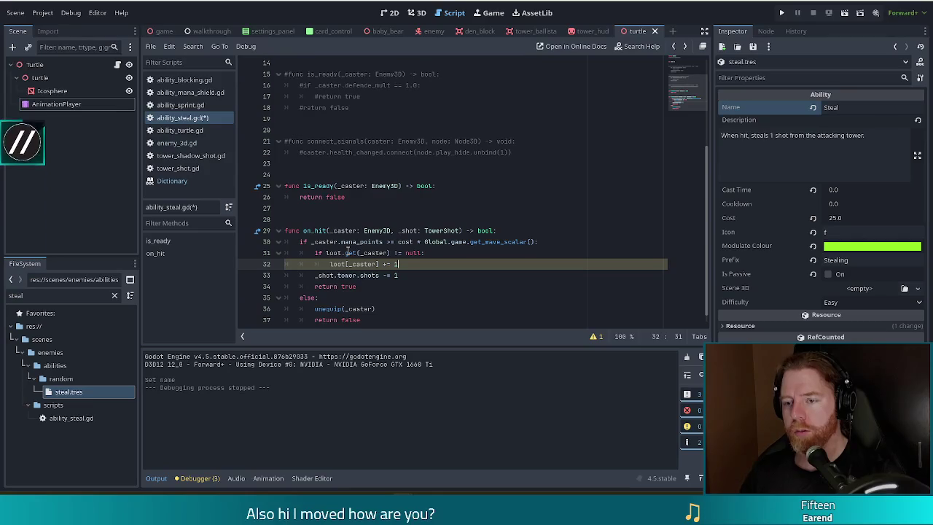
{"action": "key", "text": "Return"}
{"action": "type", "text": "else:"}
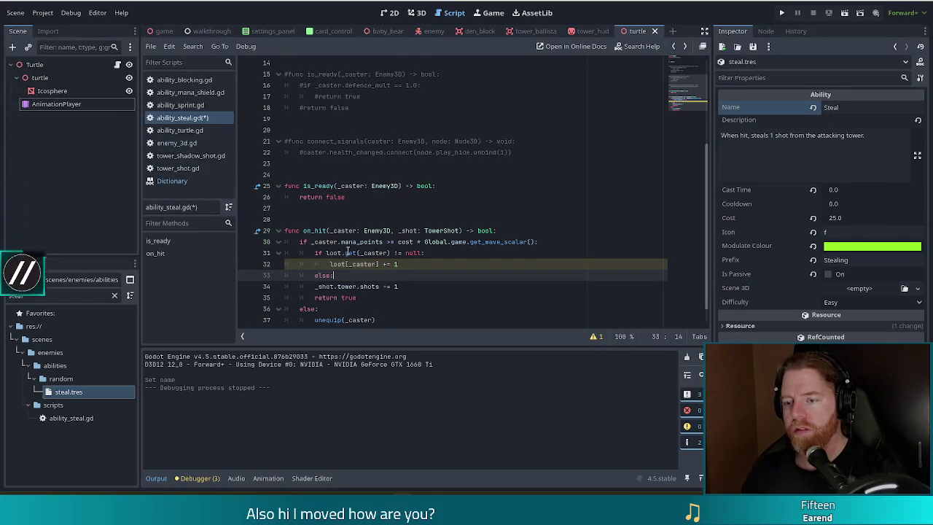
{"action": "key", "text": "Return"}
{"action": "type", "text": "loo"}
{"action": "type", "text": "t[_caster]"}
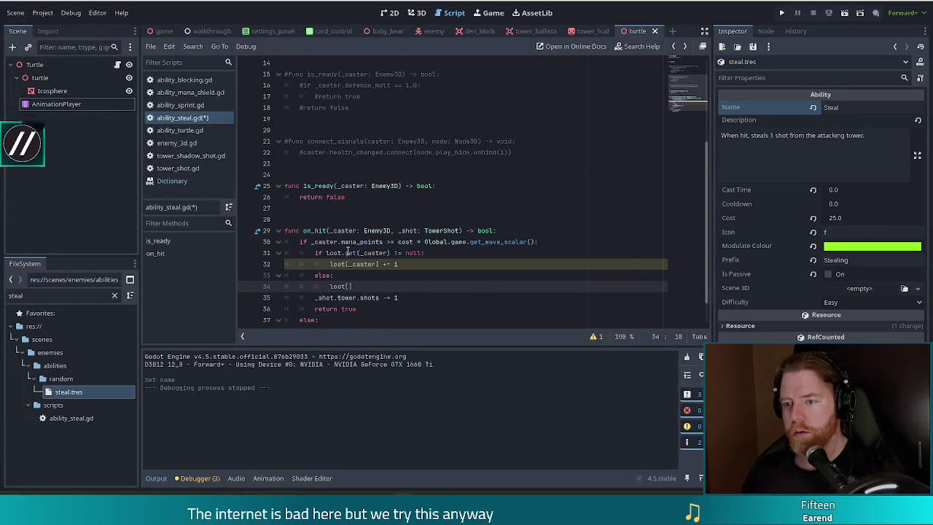
{"action": "type", "text": " = 1"}
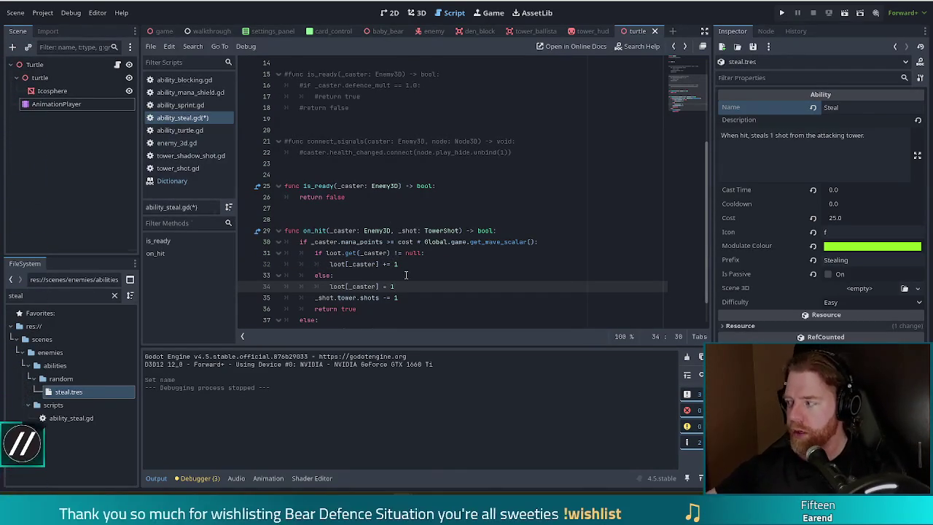
Uncomment connect_signals and replace the health_changed connection with caster.killed
{"action": "left_click", "coordinate": [384, 151]}
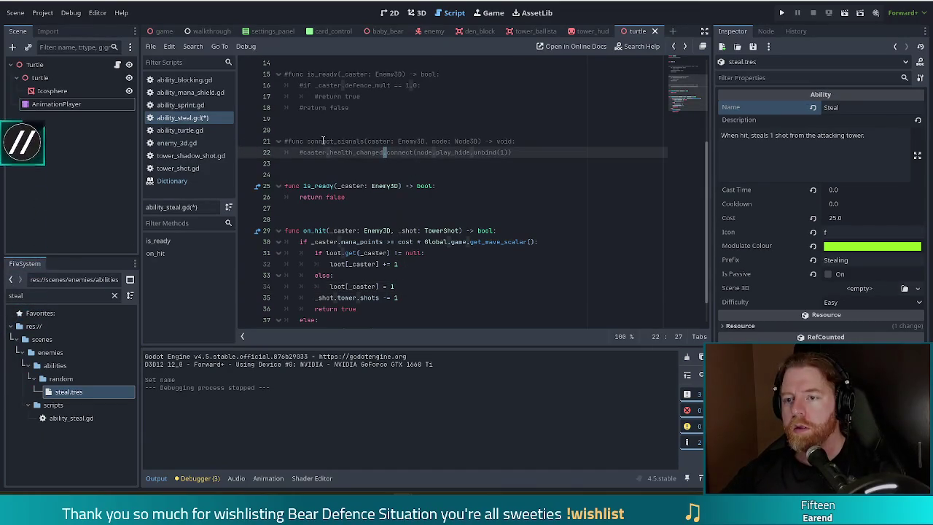
{"action": "left_click_drag", "start_coordinate": [325, 140], "coordinate": [329, 152]}
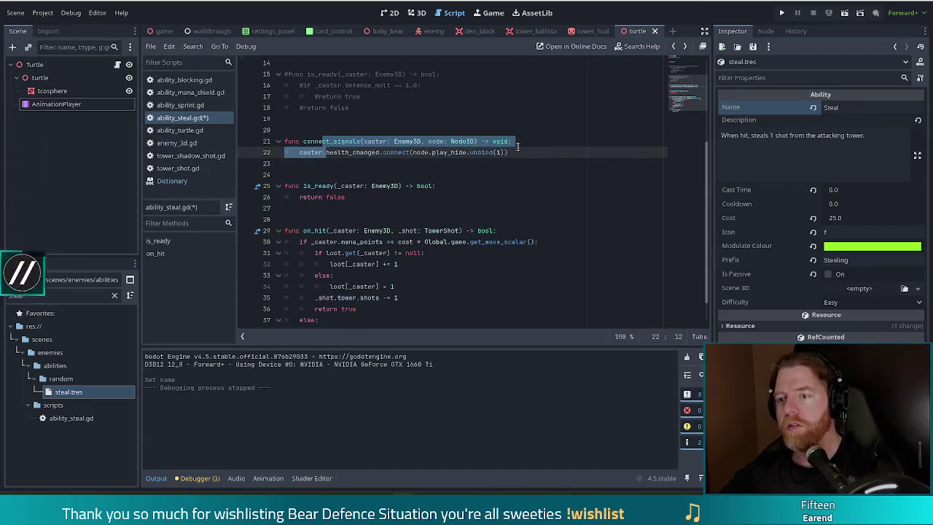
{"action": "key", "text": "ctrl+k"}
{"action": "left_click_drag", "start_coordinate": [537, 153], "coordinate": [300, 149]}
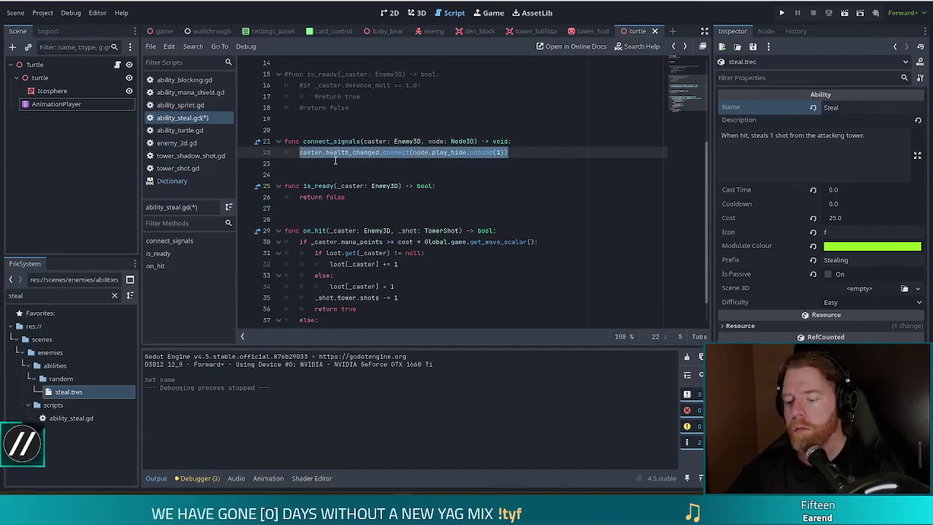
{"action": "key", "text": "BackSpace"}
{"action": "type", "text": "ter.ki"}
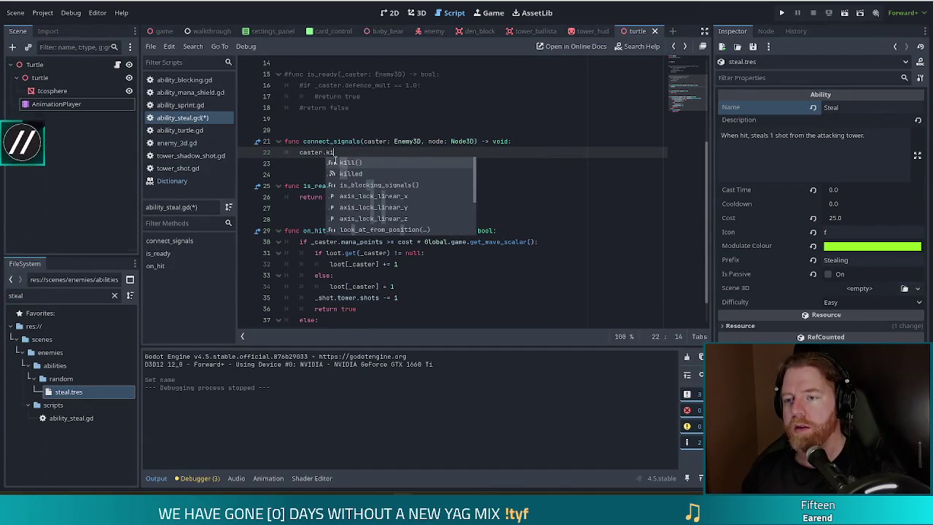
{"action": "key", "text": "Down"}
{"action": "key", "text": "Return"}
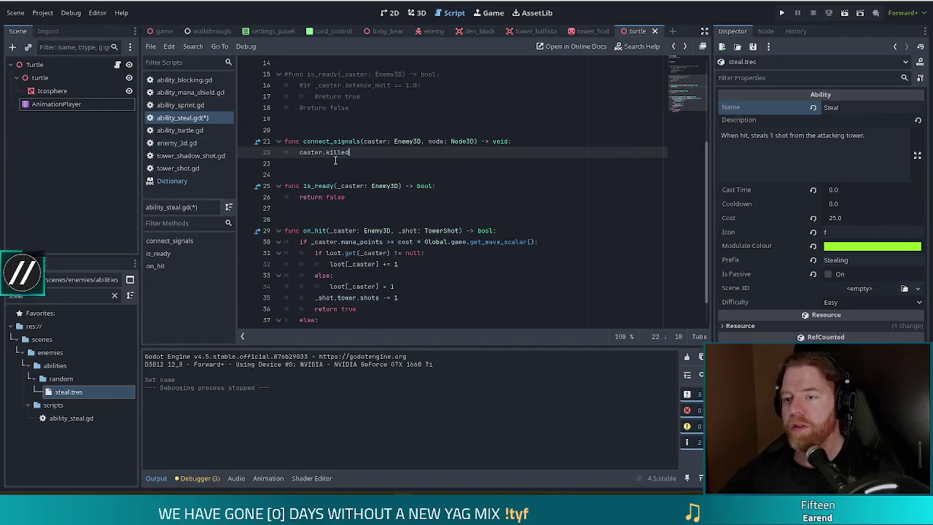
Jump to the killed signal declaration in enemy_3d.gd and search it for on_hit and use
{"action": "left_click", "coordinate": [335, 152], "text": "ctrl"}
{"action": "left_click", "coordinate": [375, 164]}
{"action": "left_click", "coordinate": [321, 186]}
{"action": "key", "text": "ctrl+k"}
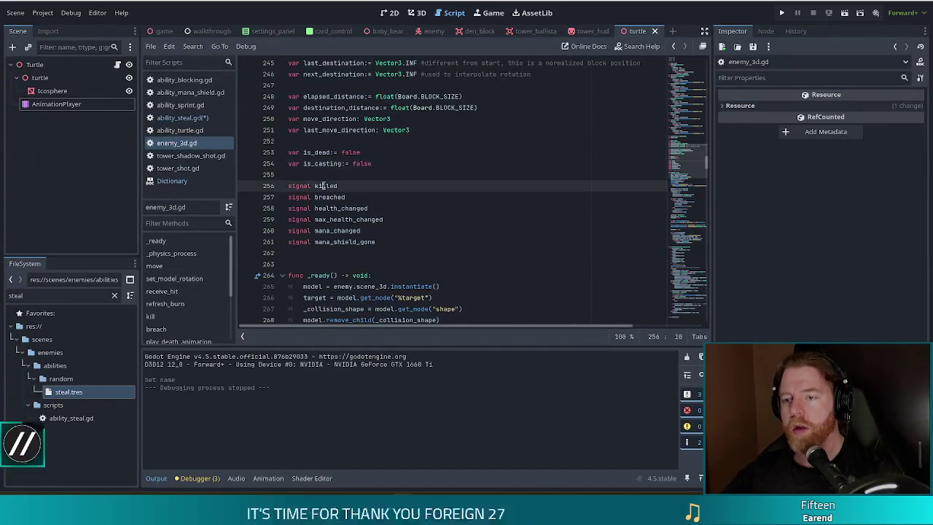
{"action": "key", "text": "ctrl+f"}
{"action": "type", "text": "if chilled:"}
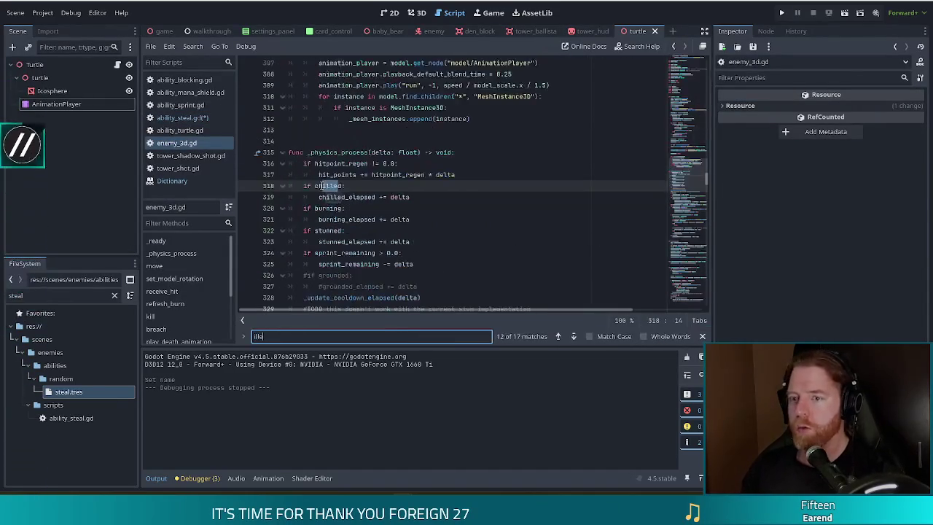
{"action": "key", "text": "ctrl+a"}
{"action": "type", "text": "on_hit"}
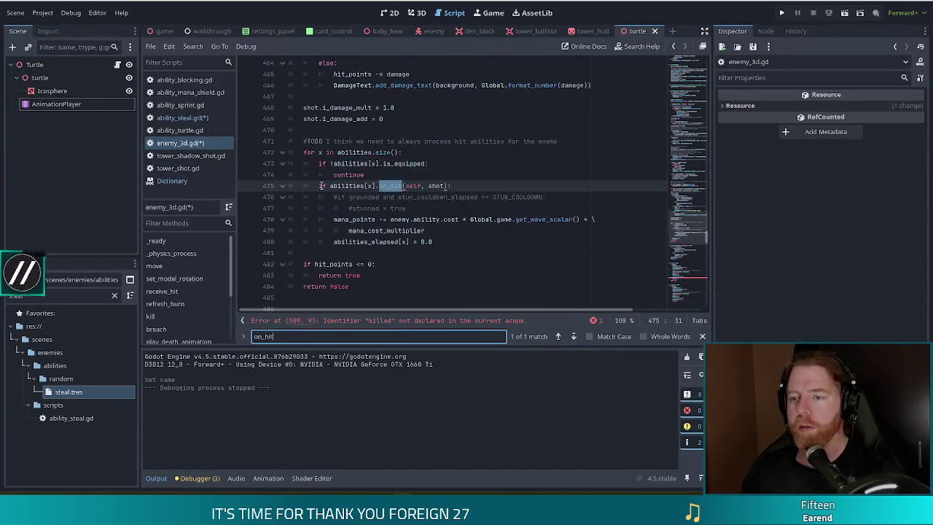
{"action": "key", "text": "BackSpace"}
{"action": "type", "text": "j"}
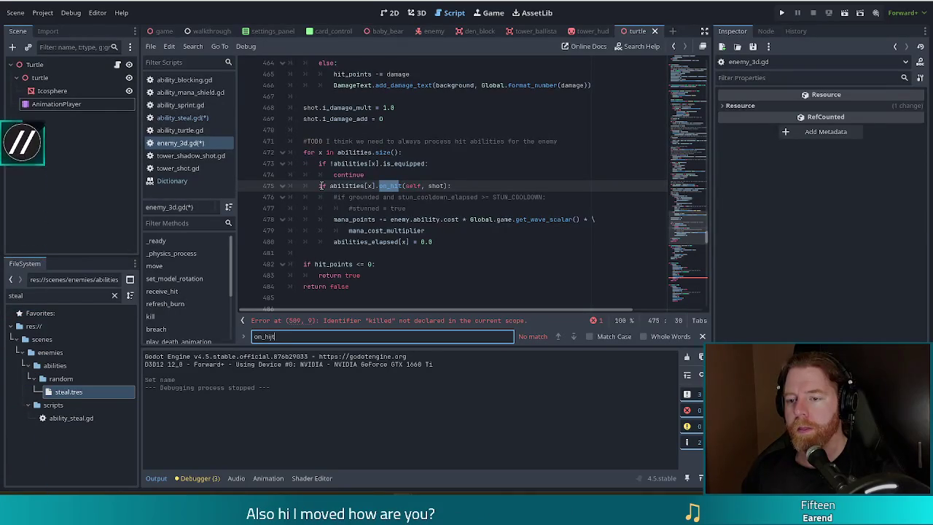
{"action": "key", "text": "BackSpace"}
{"action": "key", "text": "BackSpace"}
{"action": "key", "text": "BackSpace"}
{"action": "type", "text": "use"}
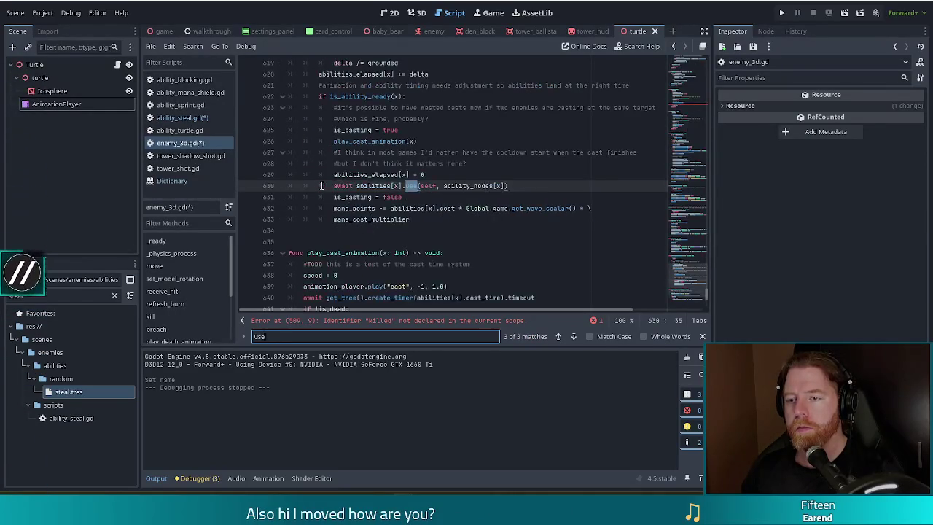
{"action": "left_click", "coordinate": [441, 185]}
{"action": "key", "text": "ctrl+z"}
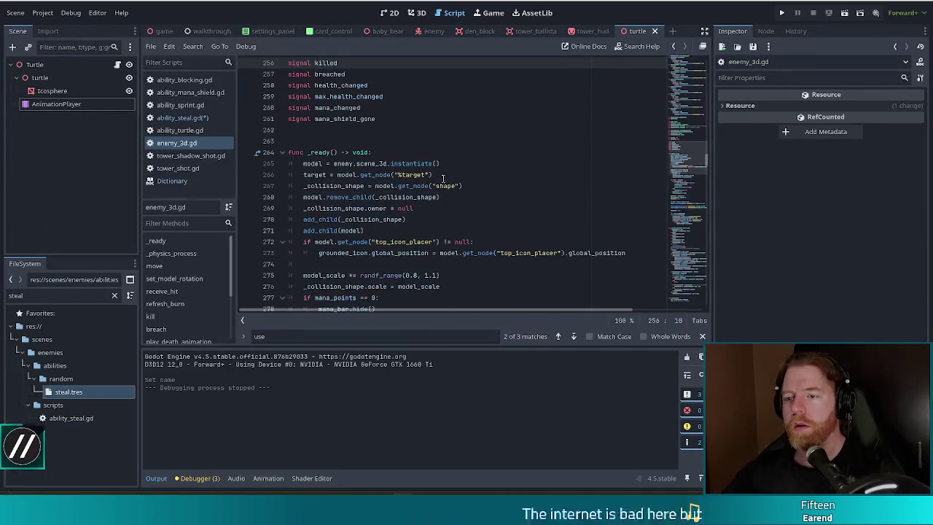
{"action": "scroll", "coordinate": [408, 182], "scroll_direction": "up", "scroll_amount": 3}
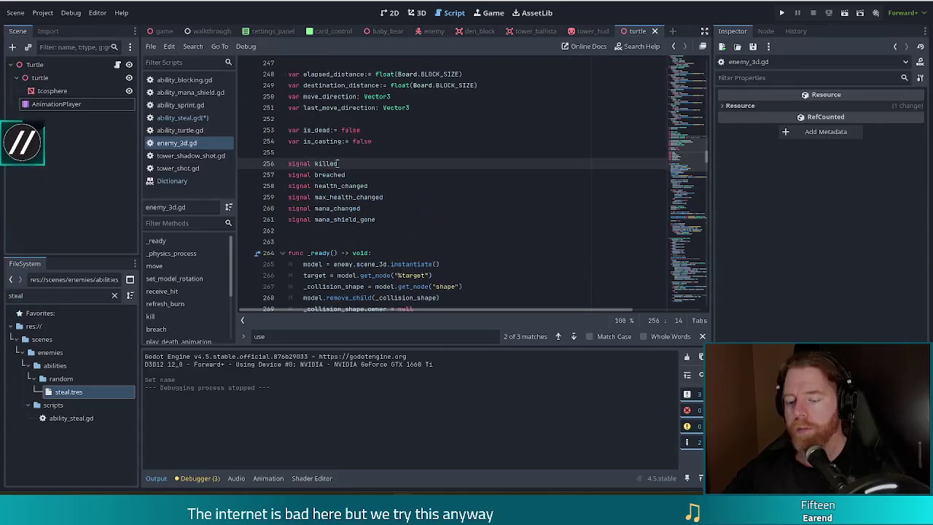
Find killed.emit and review the kill function, including the is_dead = true line
{"action": "key", "text": "ctrl+f"}
{"action": "type", "text": "k"}
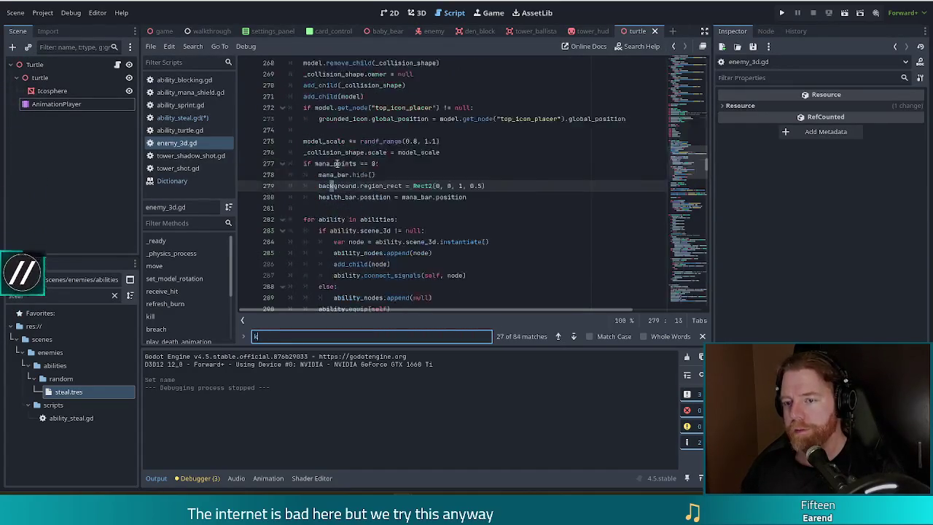
{"action": "type", "text": "illed.emi"}
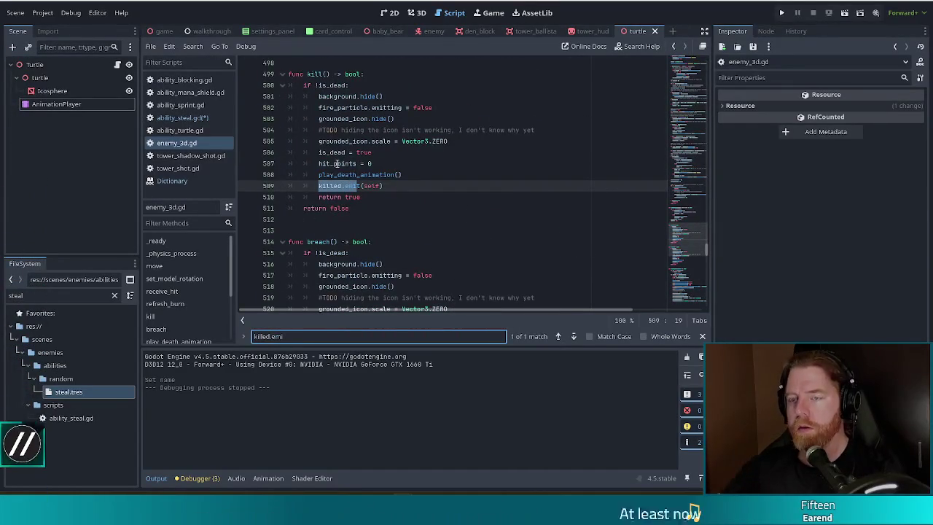
{"action": "left_click", "coordinate": [408, 185]}
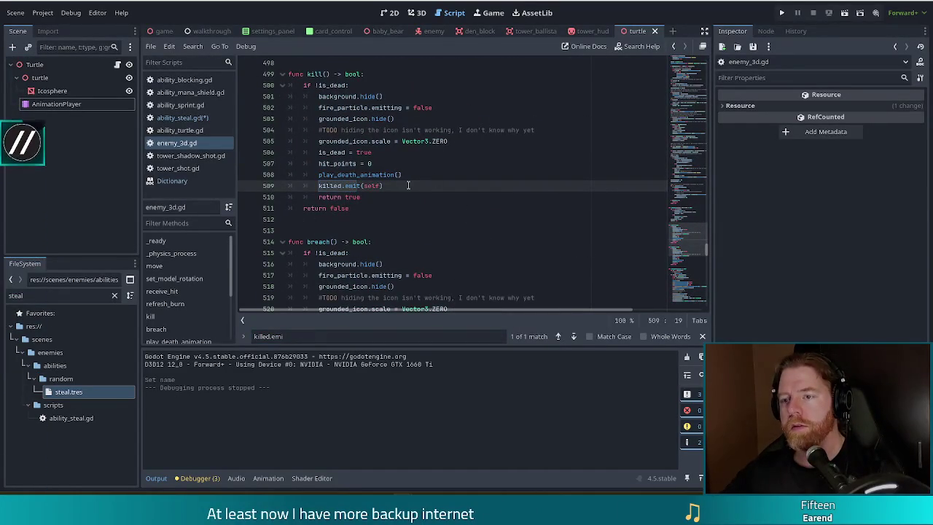
{"action": "scroll", "coordinate": [407, 187], "scroll_direction": "up", "scroll_amount": 2}
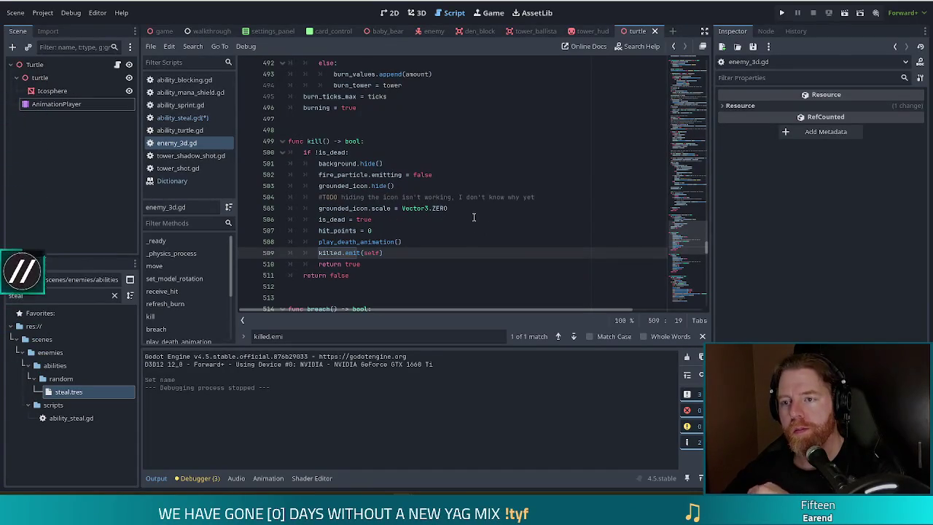
{"action": "left_click", "coordinate": [380, 141]}
{"action": "left_click", "coordinate": [380, 163]}
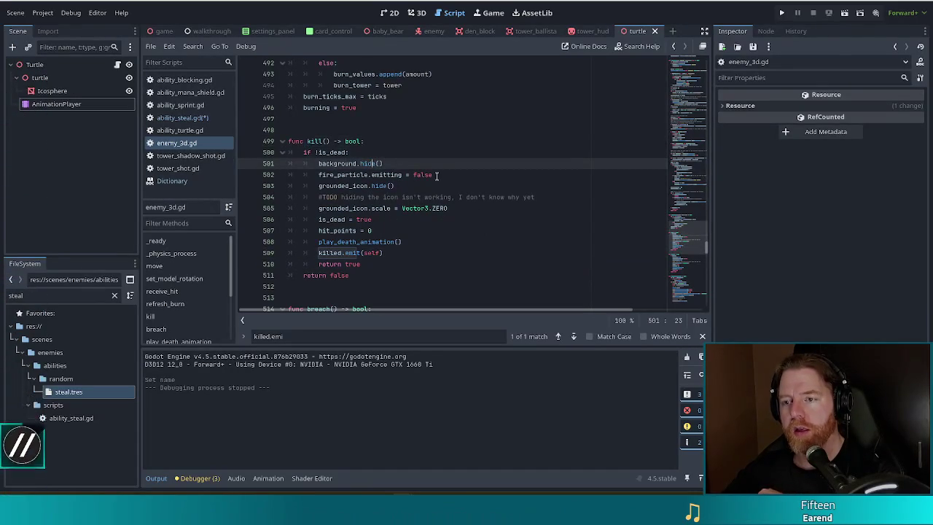
{"action": "left_click", "coordinate": [398, 220]}
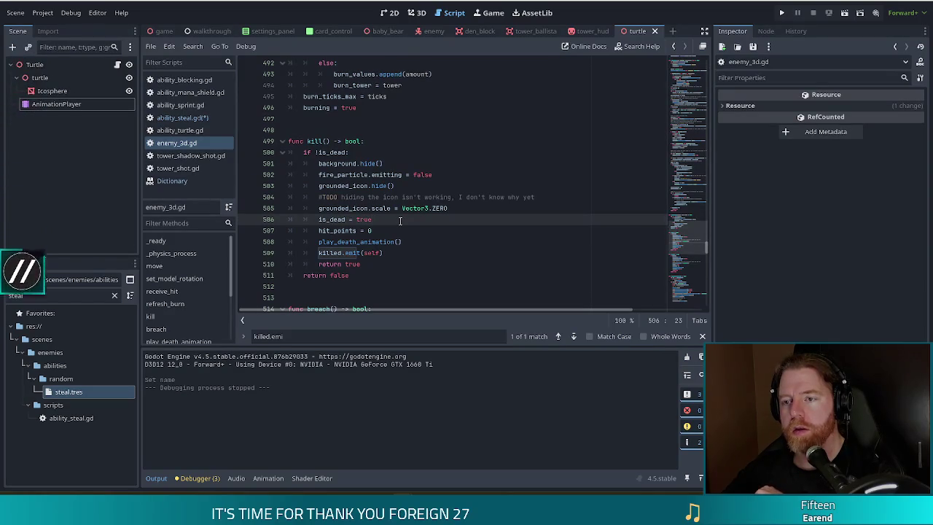
{"action": "left_click_drag", "start_coordinate": [688, 239], "coordinate": [704, 59]}
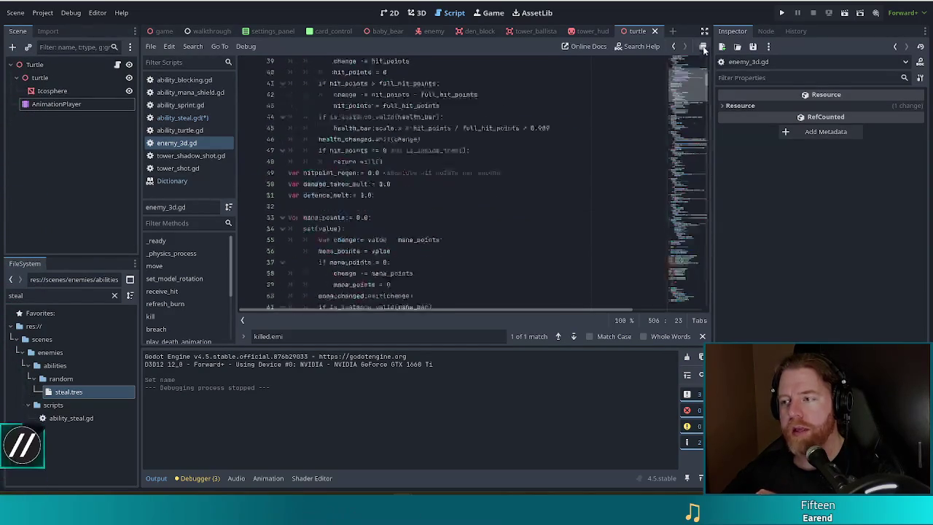
{"action": "left_click", "coordinate": [703, 58]}
{"action": "left_click", "coordinate": [503, 134]}
Search for 'last' and step through matches to the last_destination declaration
{"action": "key", "text": "ctrl+f"}
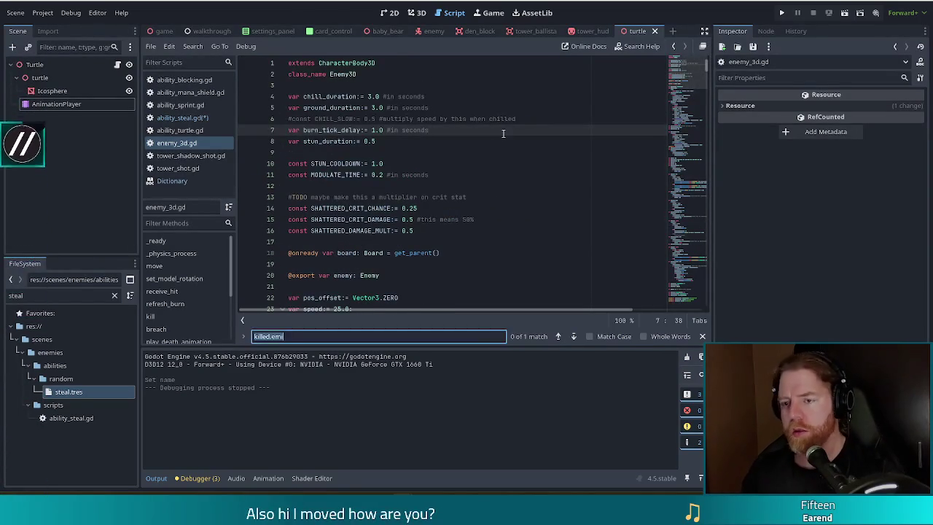
{"action": "type", "text": "last"}
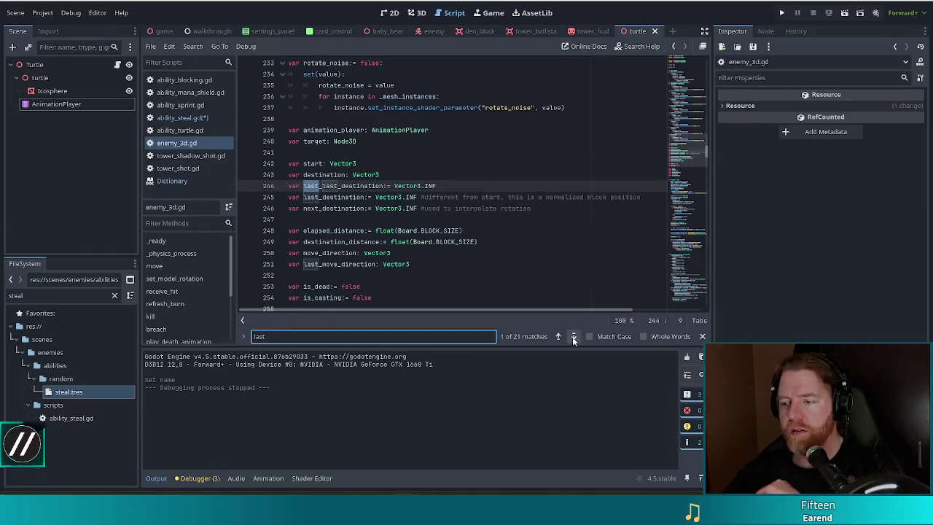
{"action": "left_click", "coordinate": [574, 336]}
{"action": "left_click", "coordinate": [574, 336]}
{"action": "left_click", "coordinate": [573, 336]}
{"action": "left_click", "coordinate": [573, 336]}
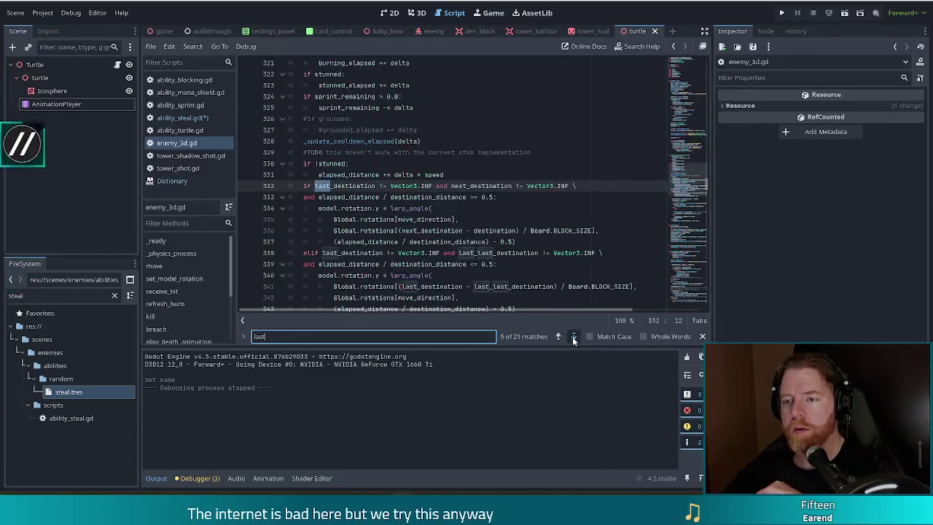
{"action": "left_click", "coordinate": [574, 336]}
{"action": "left_click", "coordinate": [573, 336]}
{"action": "left_click", "coordinate": [574, 336]}
{"action": "left_click", "coordinate": [574, 336]}
{"action": "left_click", "coordinate": [574, 336]}
{"action": "left_click", "coordinate": [573, 336]}
{"action": "left_click", "coordinate": [573, 336]}
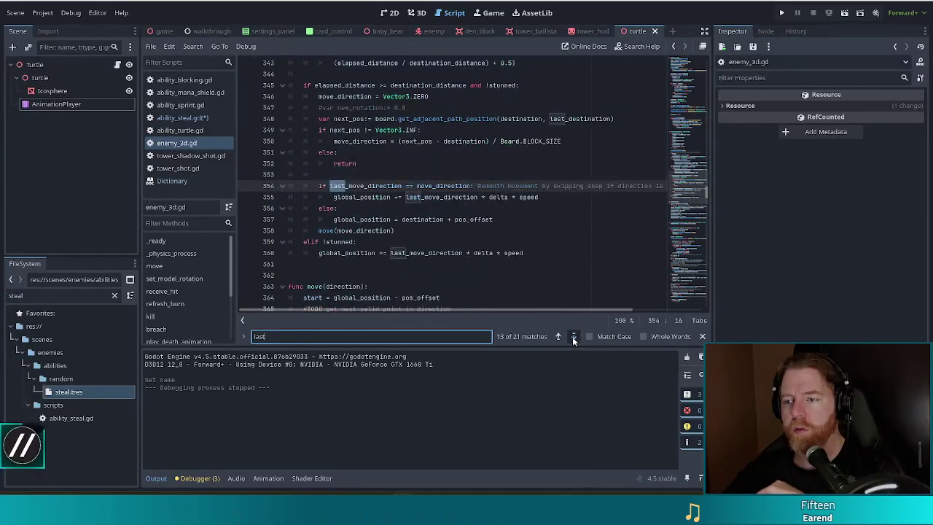
{"action": "left_click", "coordinate": [574, 336]}
{"action": "left_click", "coordinate": [574, 336]}
{"action": "left_click", "coordinate": [574, 336]}
{"action": "left_click", "coordinate": [574, 336]}
{"action": "left_click", "coordinate": [574, 336]}
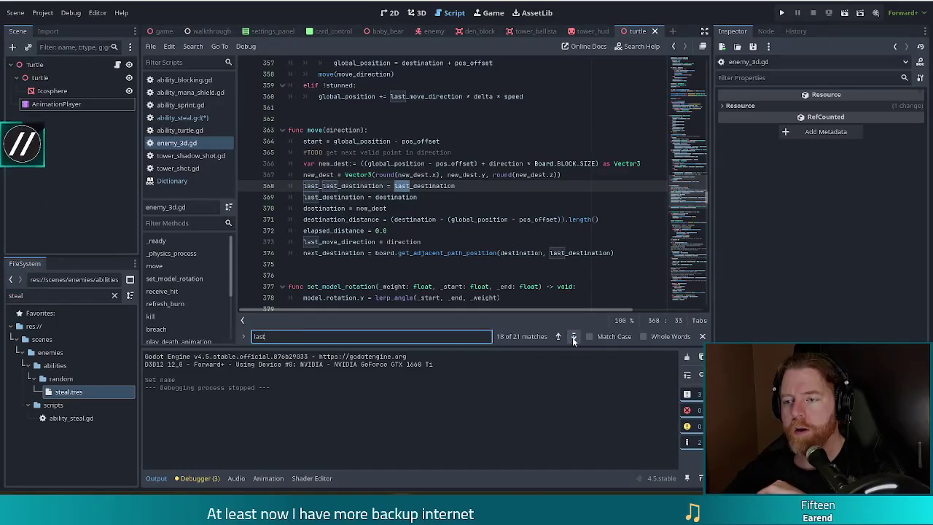
{"action": "left_click", "coordinate": [574, 336]}
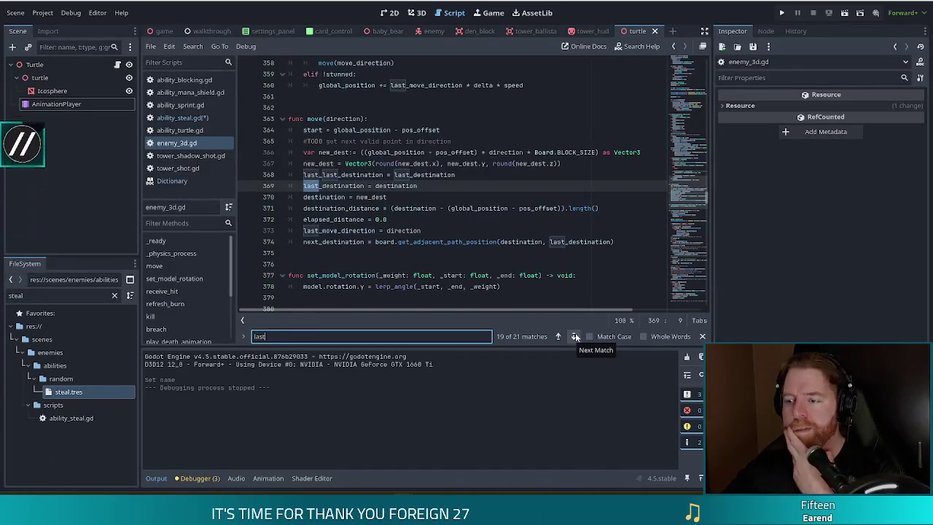
{"action": "left_click", "coordinate": [575, 336]}
{"action": "left_click", "coordinate": [575, 336]}
{"action": "left_click", "coordinate": [575, 336]}
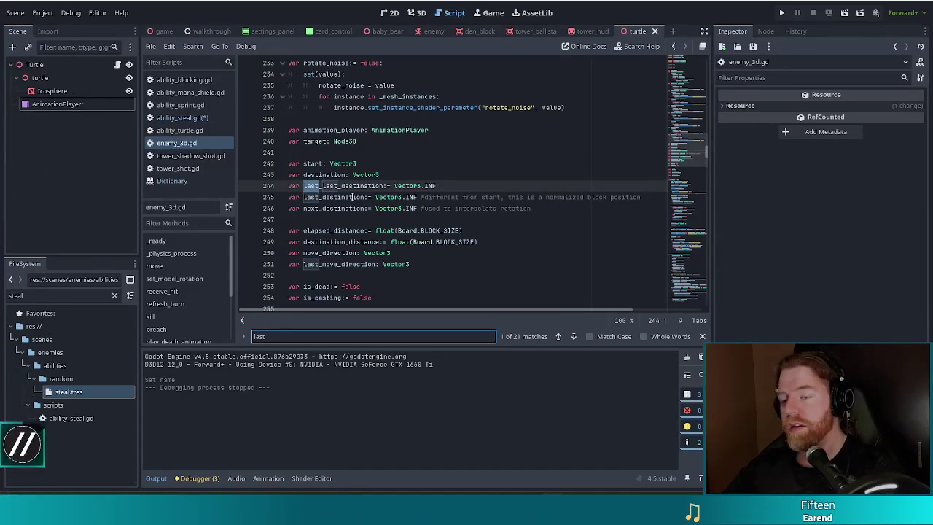
{"action": "left_click", "coordinate": [353, 197]}
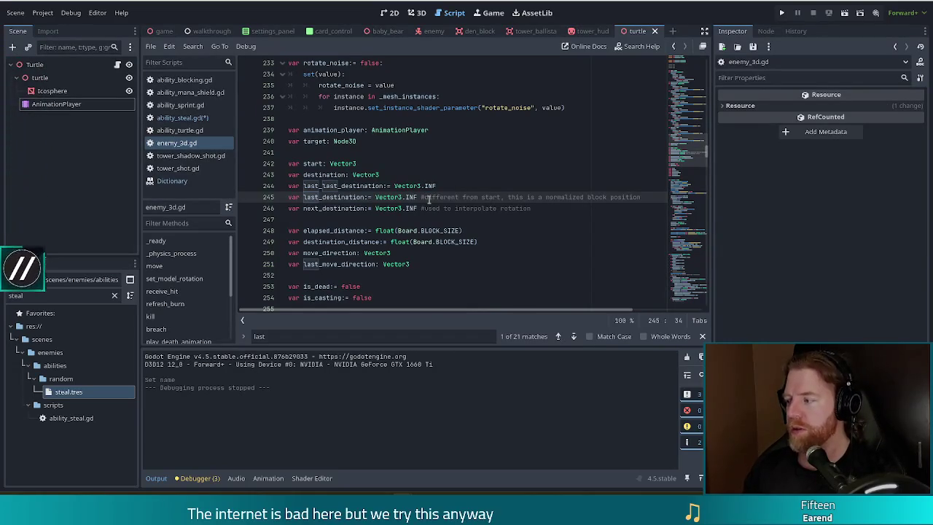
Read through receive_hit in enemy_3d.gd, from the mana shield damage to the cheat-death hit_points line
{"action": "left_click", "coordinate": [181, 291]}
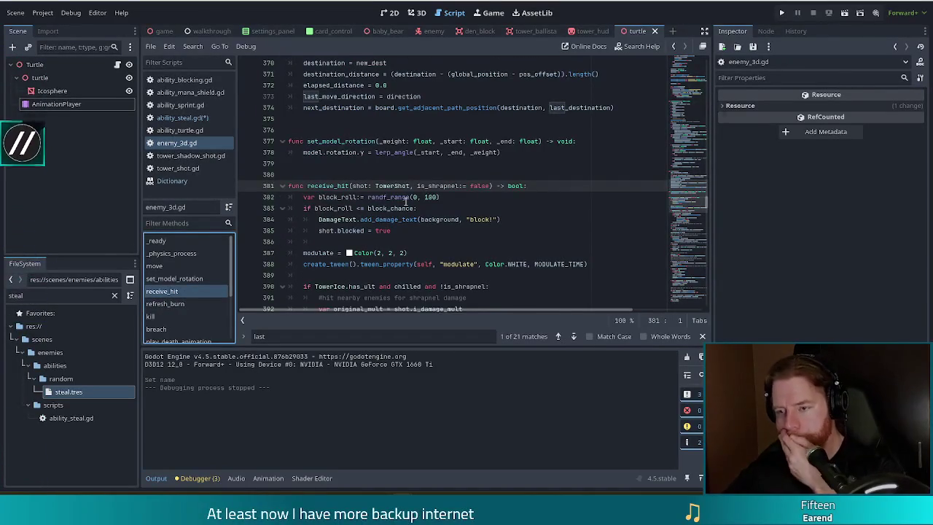
{"action": "scroll", "coordinate": [209, 293], "scroll_direction": "down", "scroll_amount": 5}
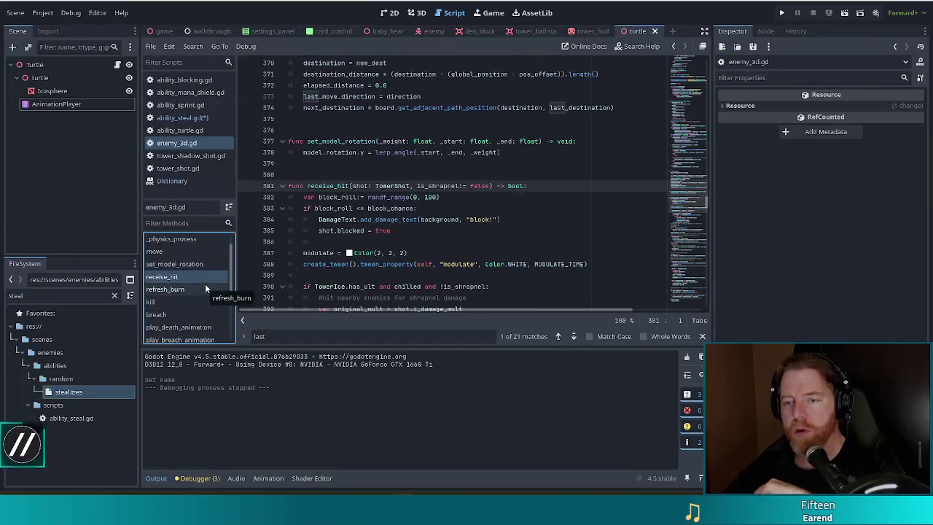
{"action": "left_click", "coordinate": [443, 186]}
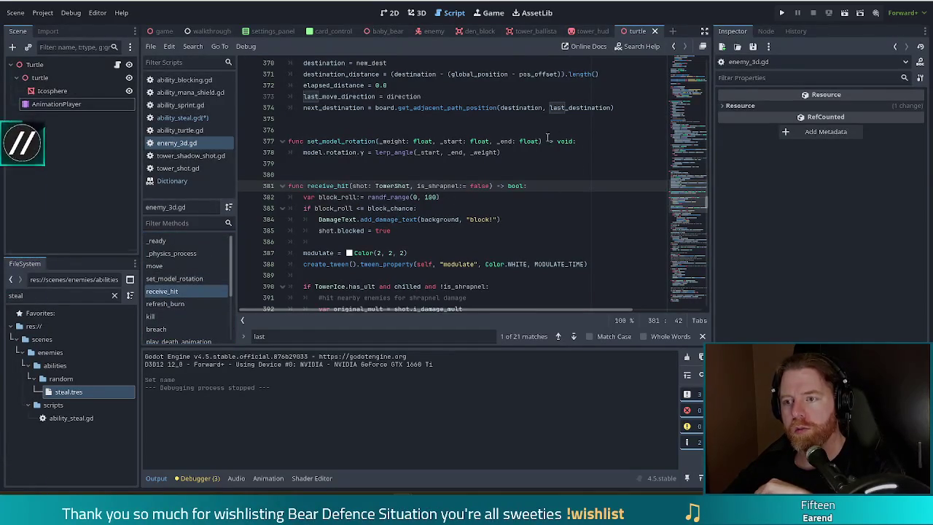
{"action": "scroll", "coordinate": [687, 208], "scroll_direction": "down", "scroll_amount": 10}
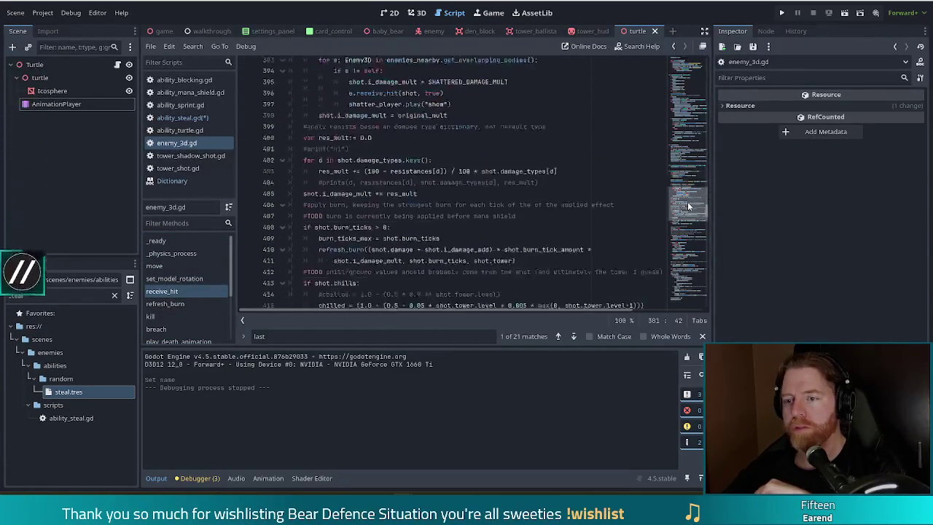
{"action": "scroll", "coordinate": [686, 210], "scroll_direction": "down", "scroll_amount": 13}
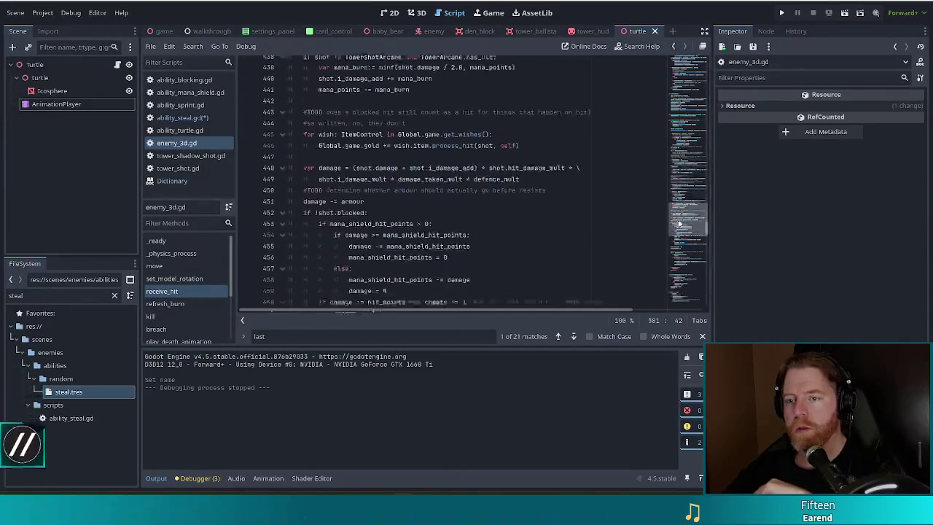
{"action": "left_click", "coordinate": [341, 152]}
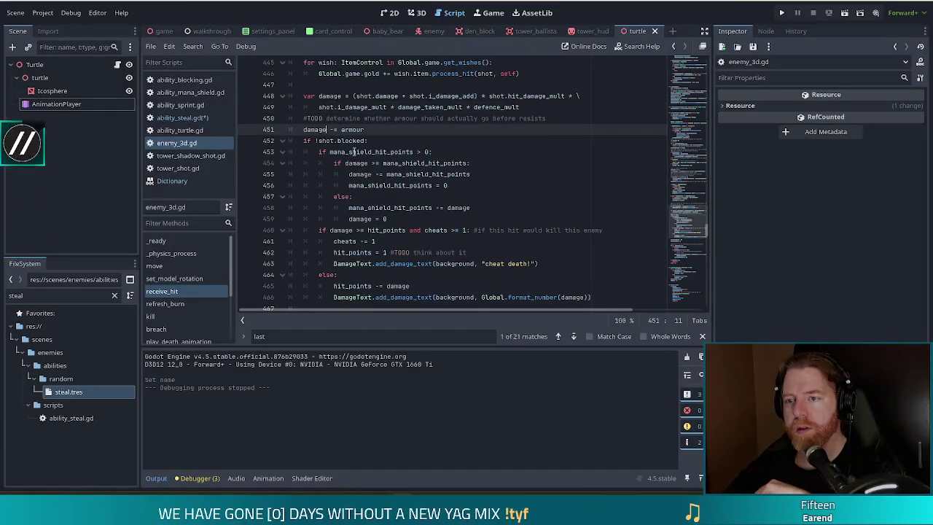
{"action": "scroll", "coordinate": [435, 185], "scroll_direction": "down", "scroll_amount": 2}
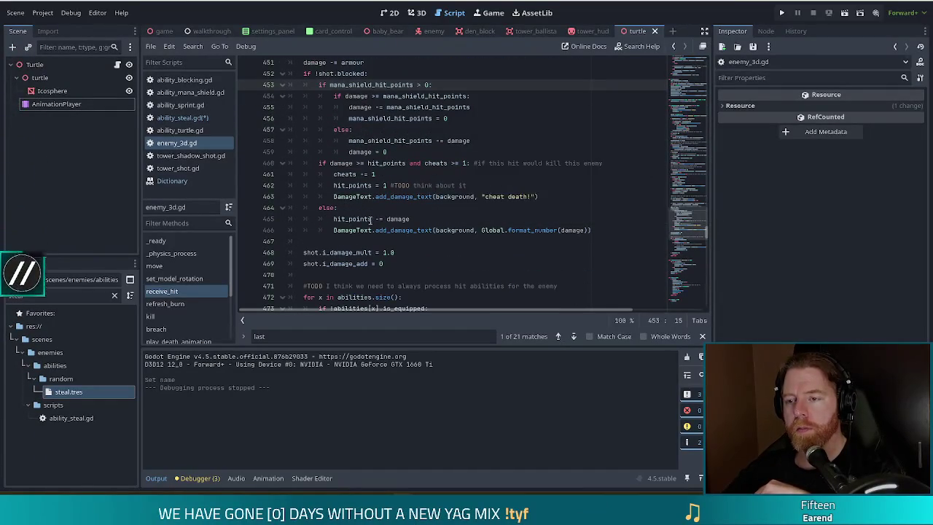
{"action": "scroll", "coordinate": [409, 211], "scroll_direction": "down", "scroll_amount": 3}
{"action": "scroll", "coordinate": [409, 211], "scroll_direction": "up", "scroll_amount": 5}
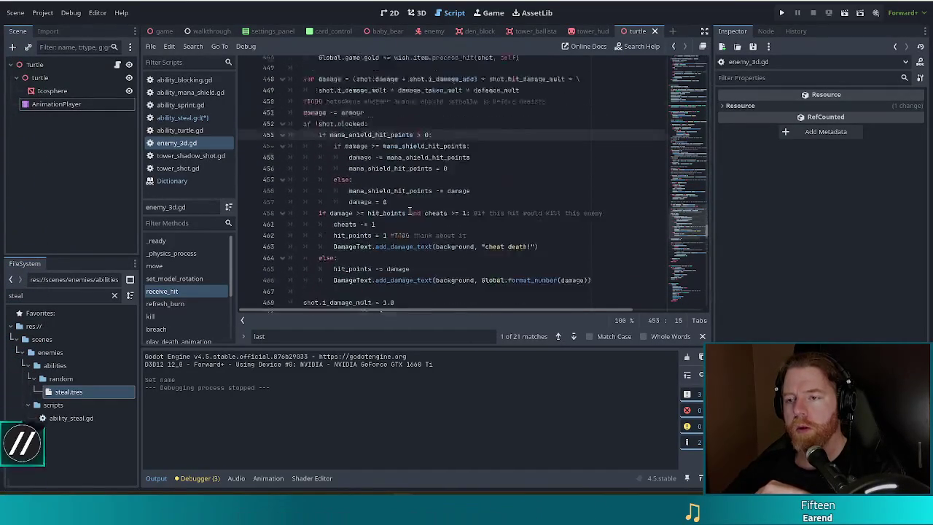
{"action": "scroll", "coordinate": [410, 210], "scroll_direction": "down", "scroll_amount": 2}
{"action": "left_click", "coordinate": [358, 203]}
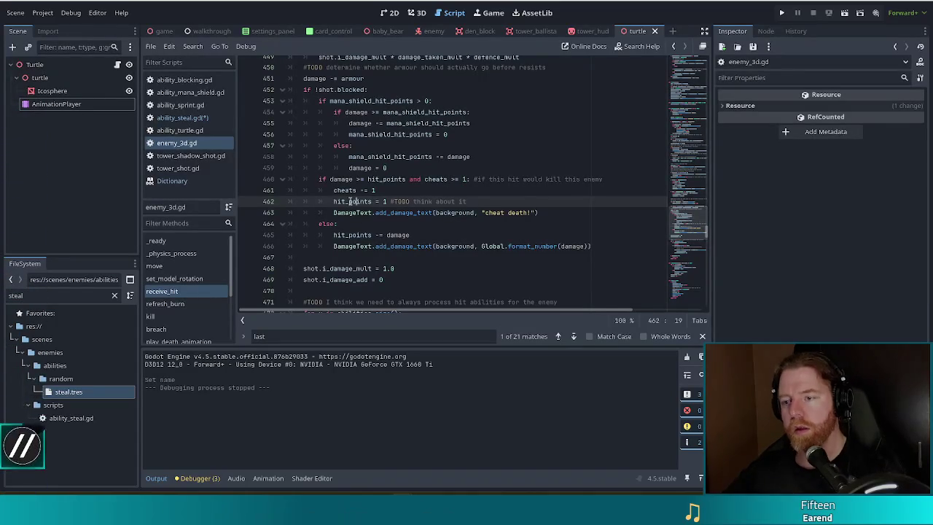
Jump to the hit_points declaration and inspect its setter's return kill() call
{"action": "left_click", "coordinate": [349, 201], "text": "ctrl"}
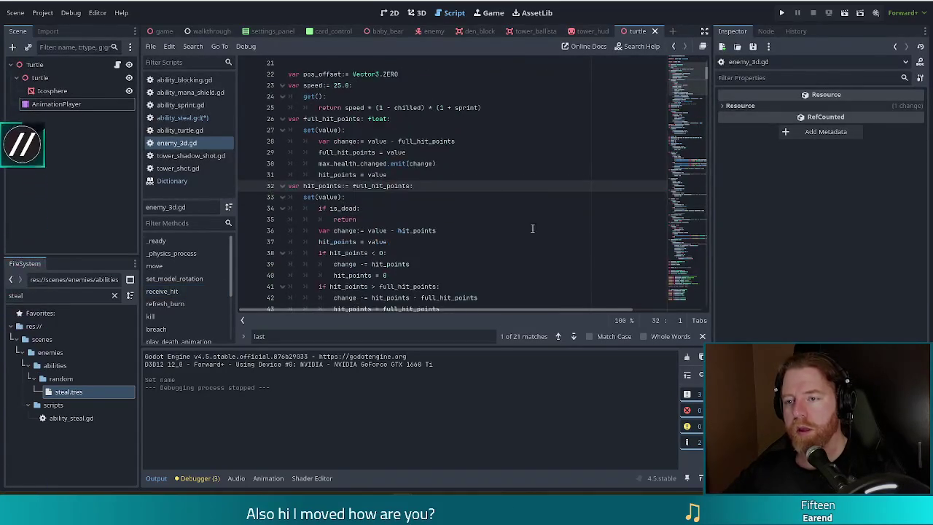
{"action": "scroll", "coordinate": [545, 221], "scroll_direction": "down", "scroll_amount": 2}
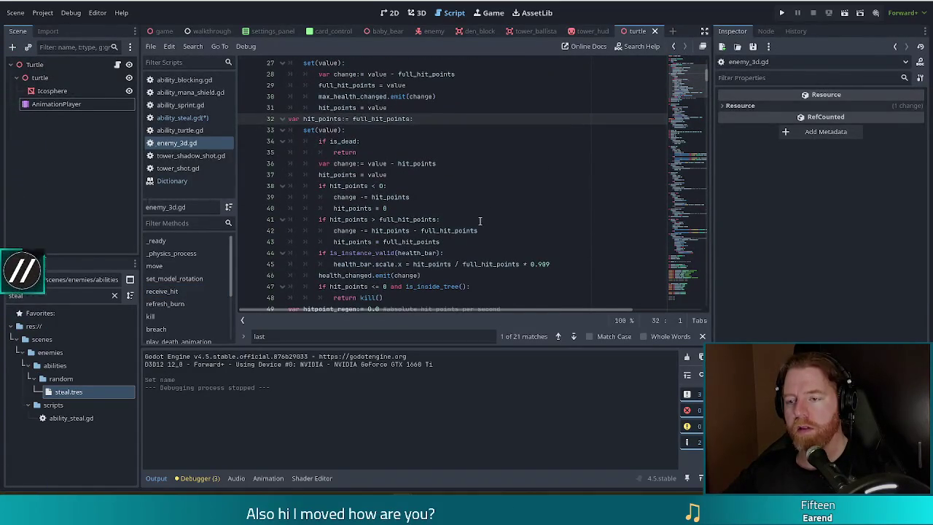
{"action": "scroll", "coordinate": [481, 226], "scroll_direction": "down", "scroll_amount": 1}
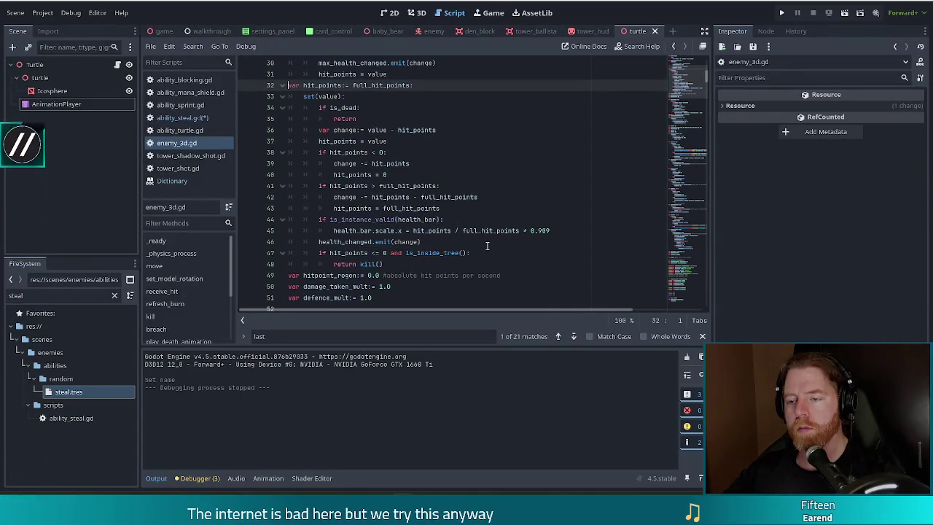
{"action": "left_click", "coordinate": [364, 264]}
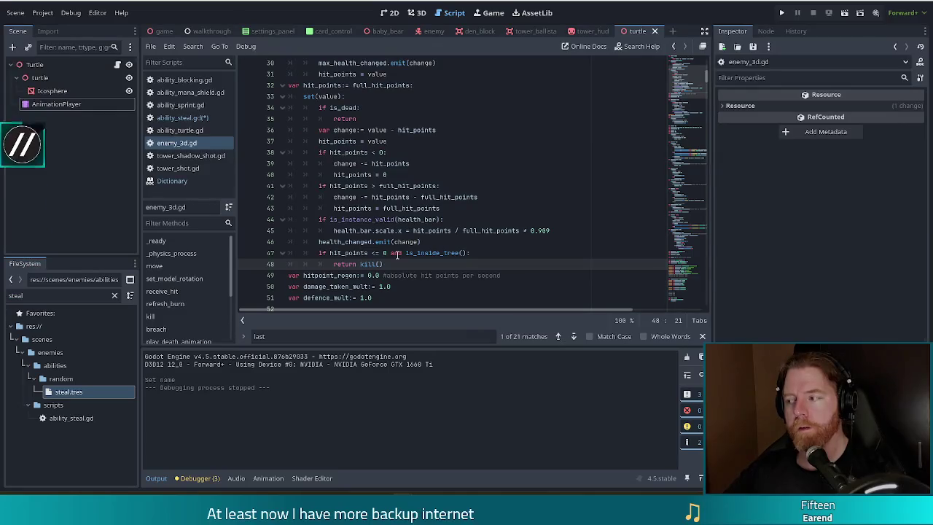
{"action": "left_click", "coordinate": [361, 208]}
Search enemy_3d.gd for 'burn_to' and inspect the burn_tower._on_kill_shot(self) call and its validity check
{"action": "key", "text": "ctrl+f"}
{"action": "type", "text": "b"}
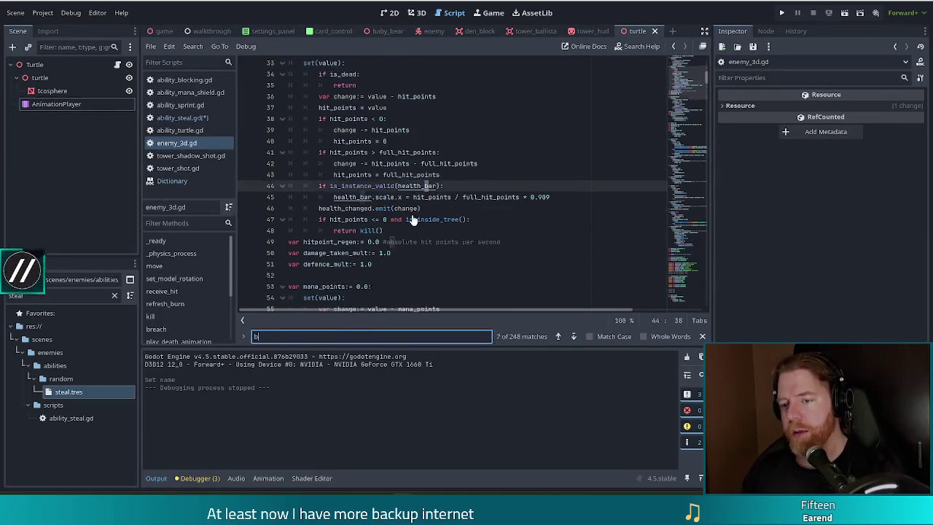
{"action": "type", "text": "urn"}
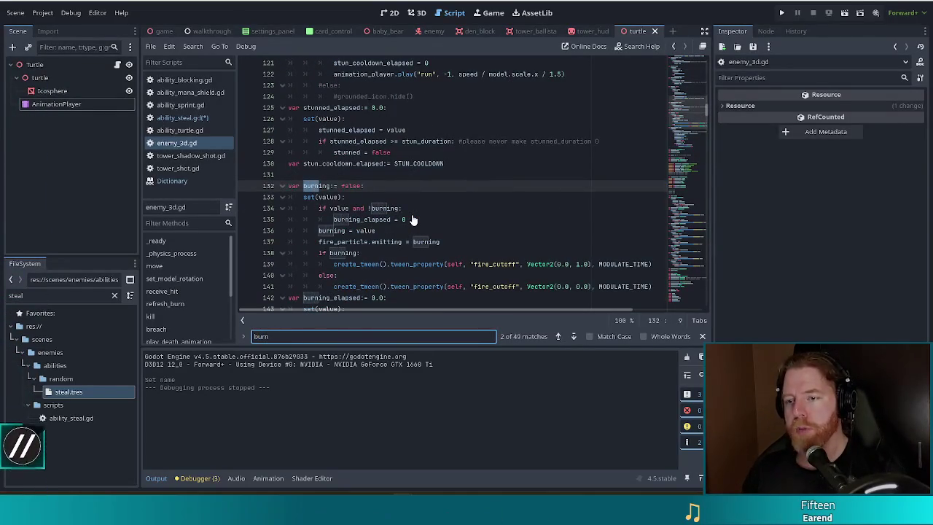
{"action": "type", "text": "_to"}
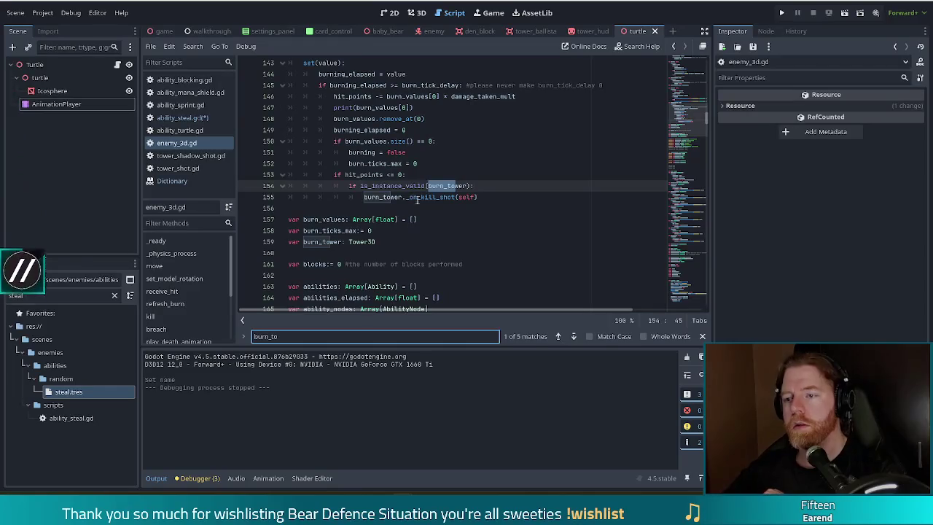
{"action": "left_click", "coordinate": [433, 197]}
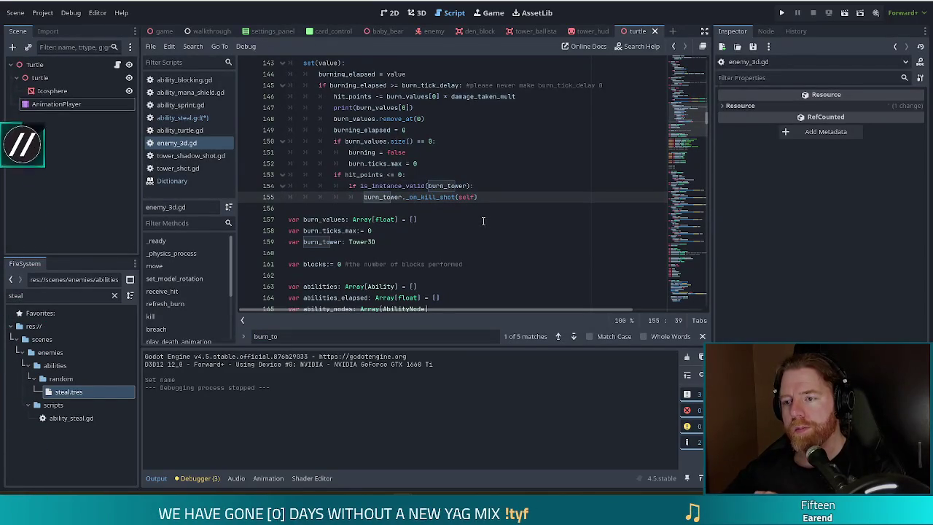
{"action": "left_click", "coordinate": [402, 185]}
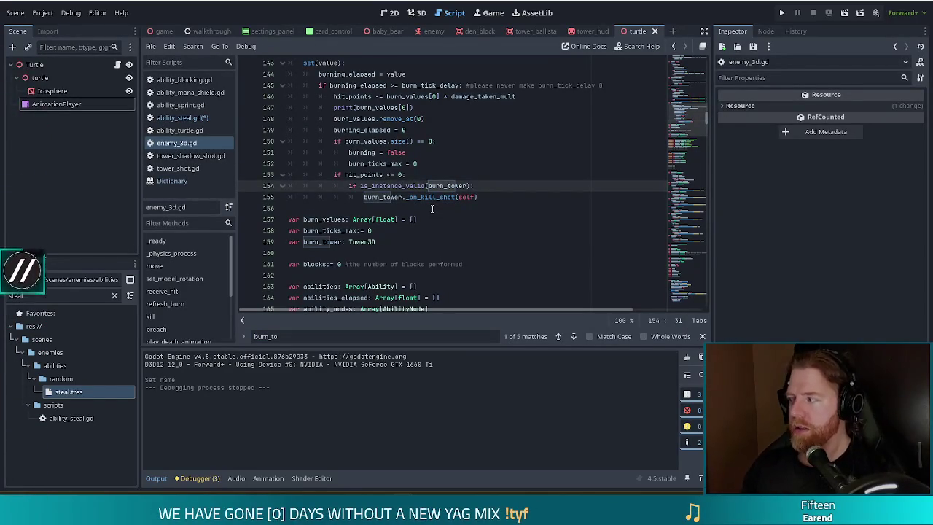
Search for 'kill_sho' to confirm the burn_tower call is the only kill_shot reference
{"action": "key", "text": "ctrl+f"}
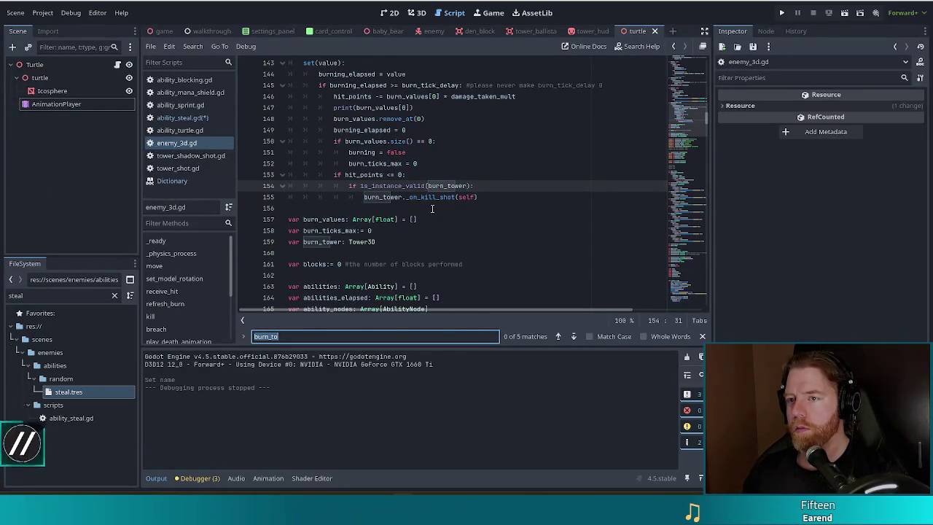
{"action": "type", "text": "k"}
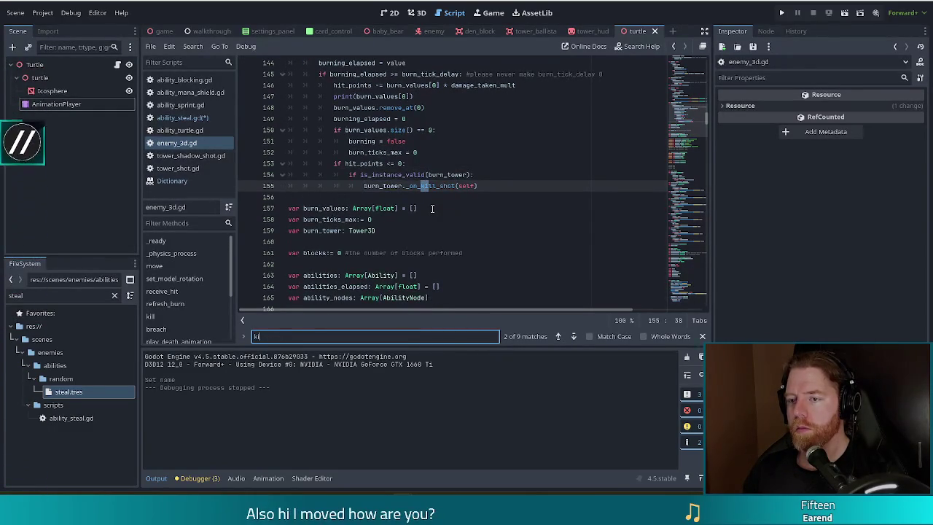
{"action": "type", "text": "ill_sho"}
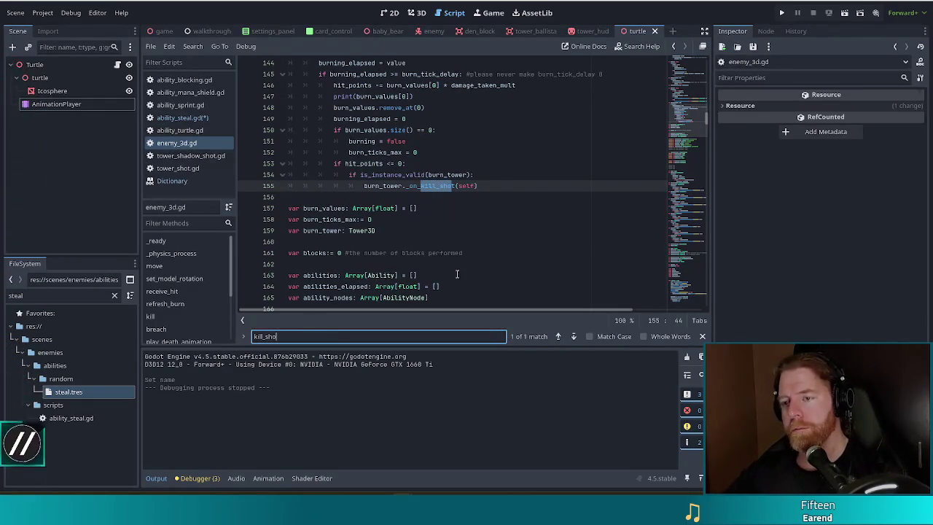
{"action": "scroll", "coordinate": [474, 255], "scroll_direction": "down", "scroll_amount": 5}
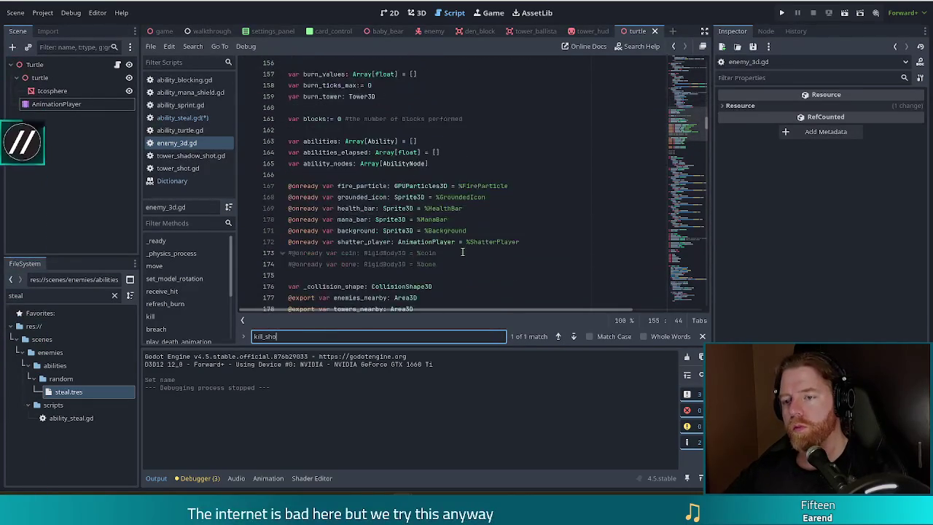
{"action": "scroll", "coordinate": [486, 259], "scroll_direction": "down", "scroll_amount": 3}
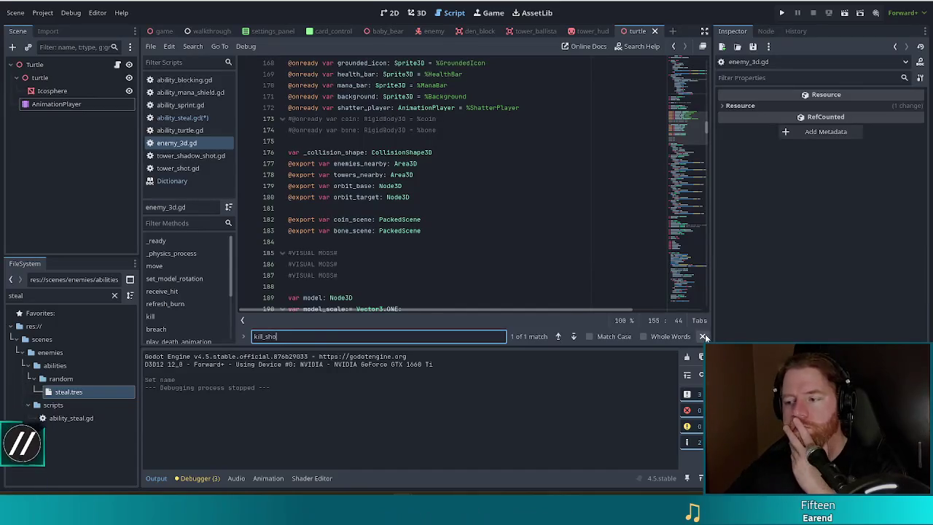
{"action": "left_click", "coordinate": [702, 336]}
Close the find bar, scroll to the mana_points setter, and filter FileSystem files with 'tower_3'
{"action": "left_click", "coordinate": [659, 275]}
{"action": "mouse_move", "coordinate": [699, 164]}
{"action": "left_mouse_down"}
{"action": "mouse_move", "coordinate": [691, 285]}
{"action": "mouse_move", "coordinate": [665, 259]}
{"action": "left_mouse_up"}
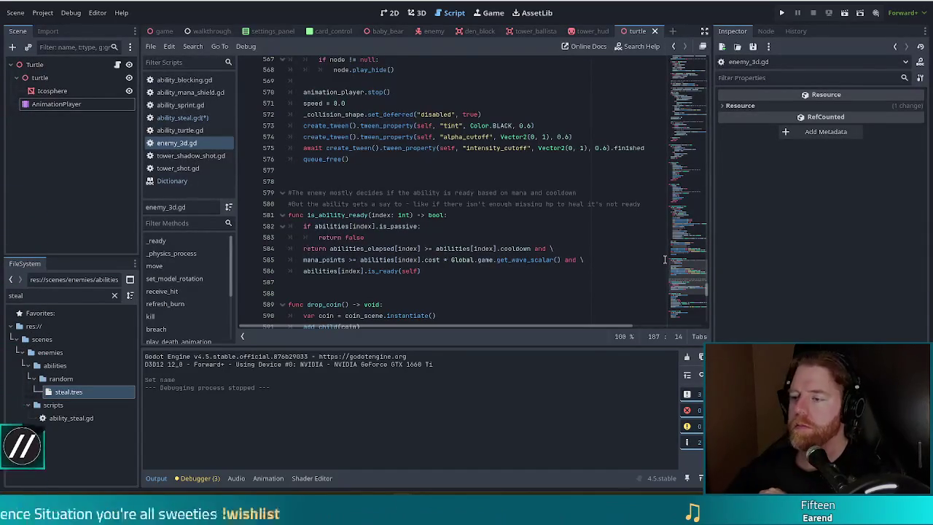
{"action": "left_click_drag", "start_coordinate": [687, 264], "coordinate": [700, 83]}
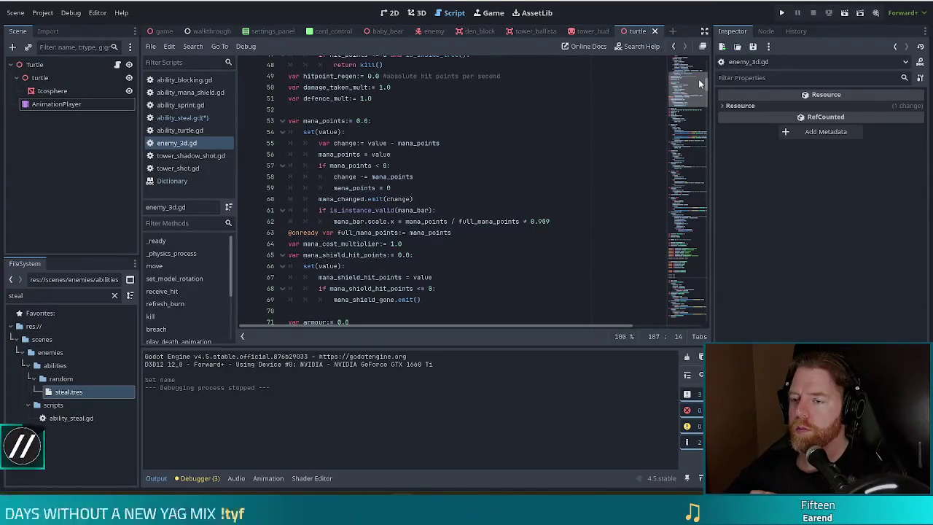
{"action": "left_click", "coordinate": [452, 188]}
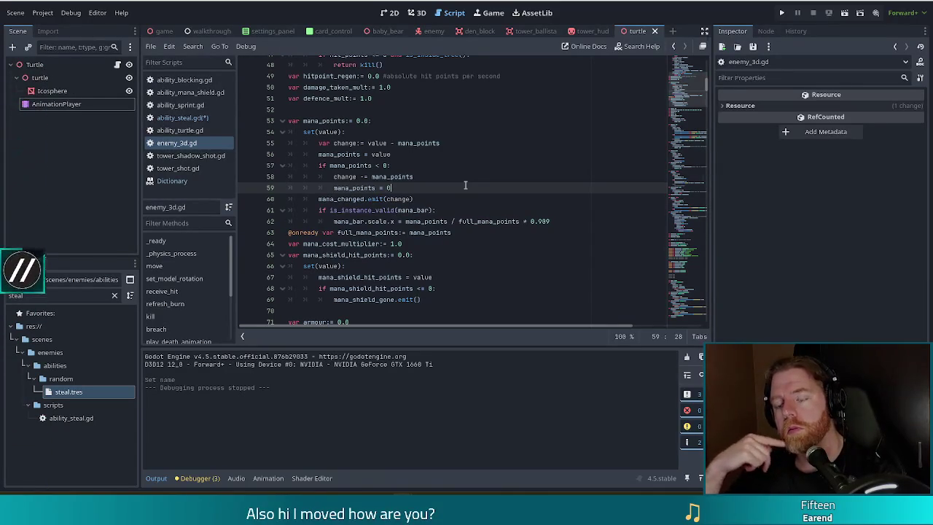
{"action": "double_click", "coordinate": [7, 295]}
{"action": "type", "text": "tower"}
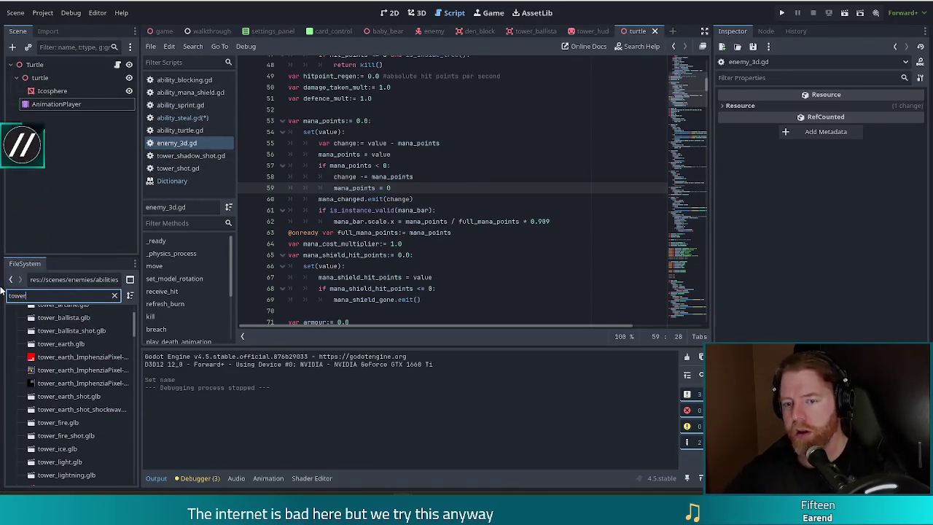
{"action": "type", "text": "_3"}
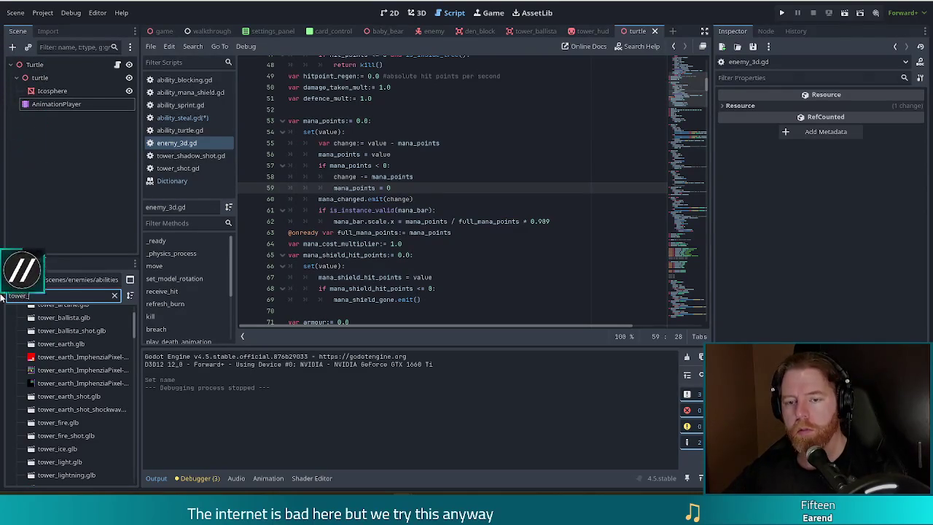
Open tower_3d.gd and search 'kill' to reach the shot's kill_shot connection line
{"action": "double_click", "coordinate": [62, 365]}
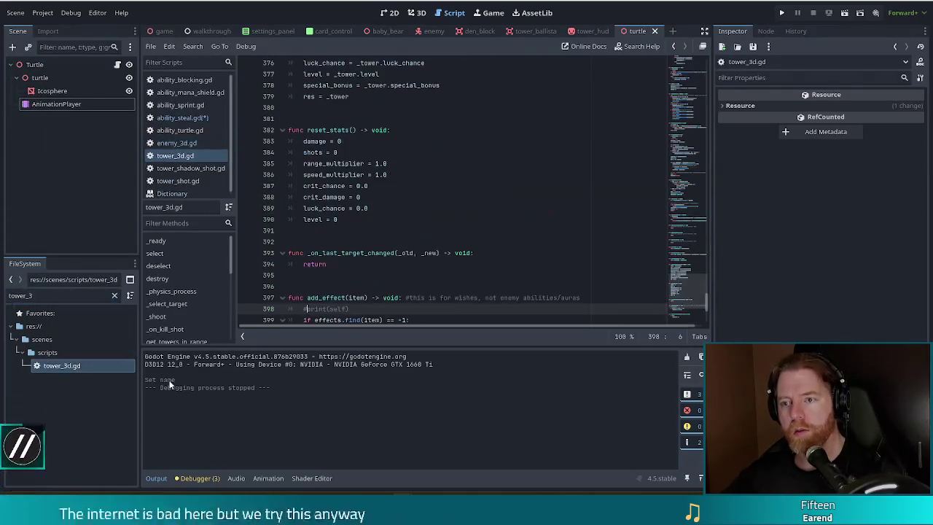
{"action": "left_click", "coordinate": [433, 174]}
{"action": "key", "text": "ctrl+f"}
{"action": "type", "text": "kill"}
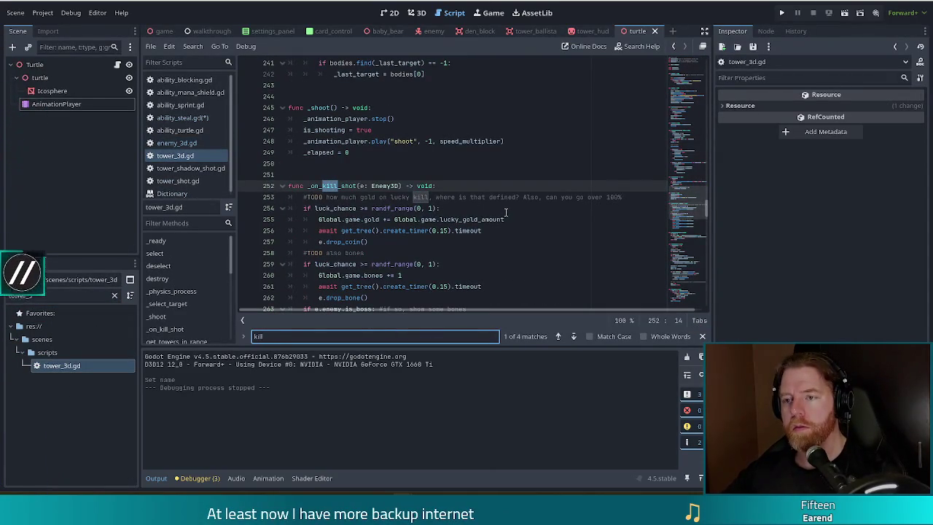
{"action": "left_click", "coordinate": [559, 336]}
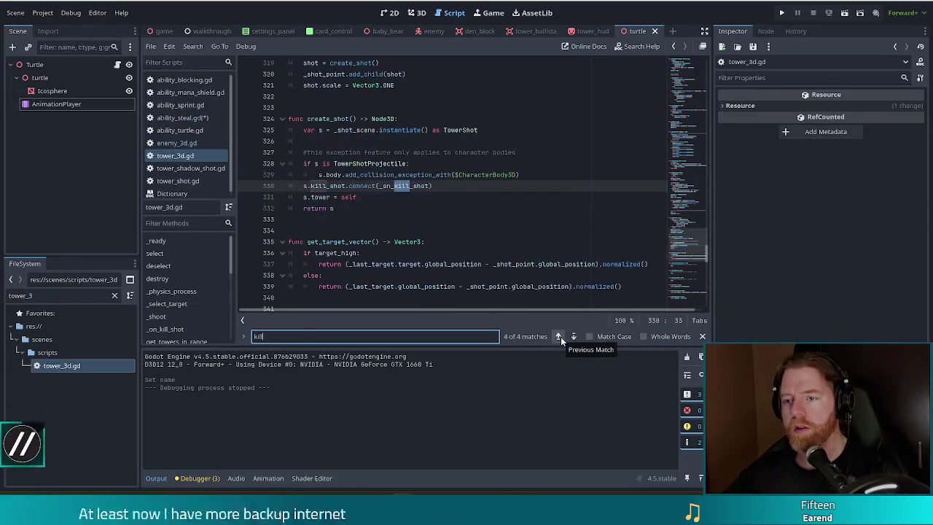
{"action": "left_click", "coordinate": [331, 187]}
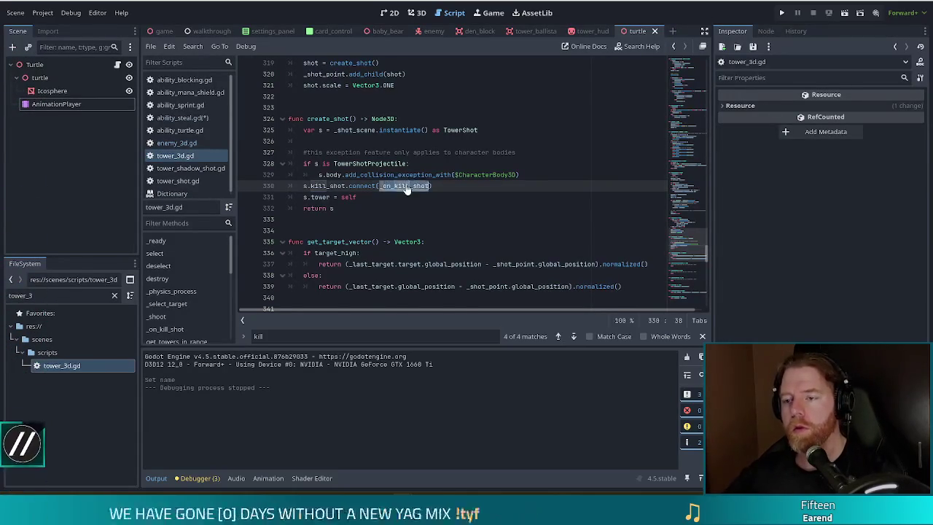
Follow kill_shot to the _on_kill_shot handler and signal declaration, then return to the connect line
{"action": "left_click", "coordinate": [397, 186], "text": "ctrl"}
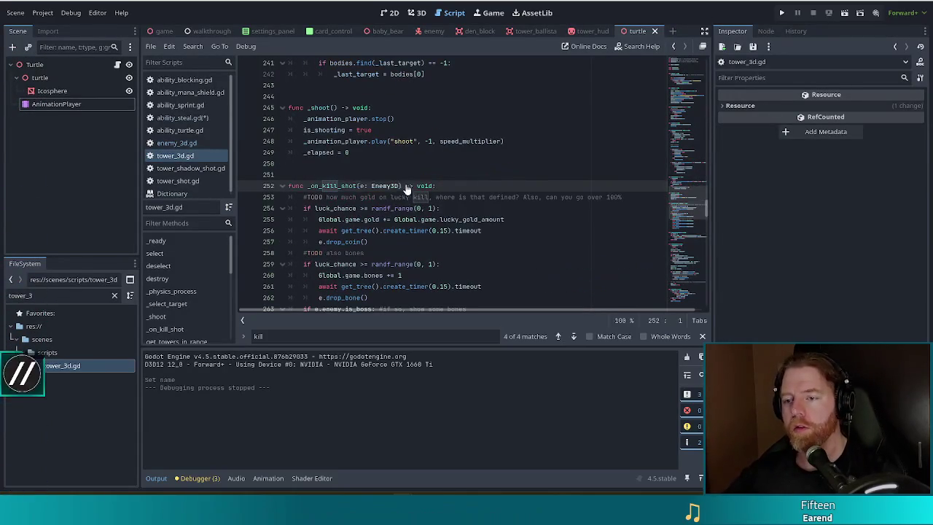
{"action": "left_click", "coordinate": [557, 336]}
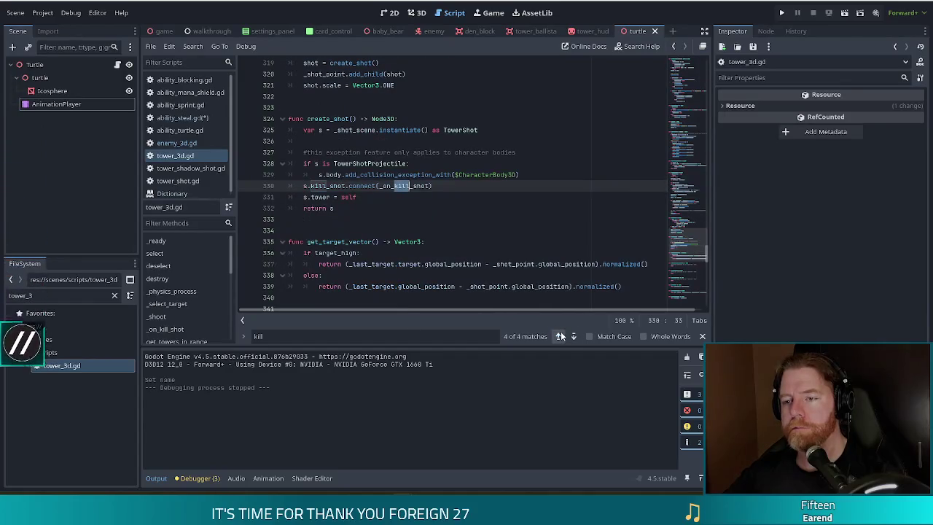
{"action": "left_click", "coordinate": [323, 186], "text": "ctrl"}
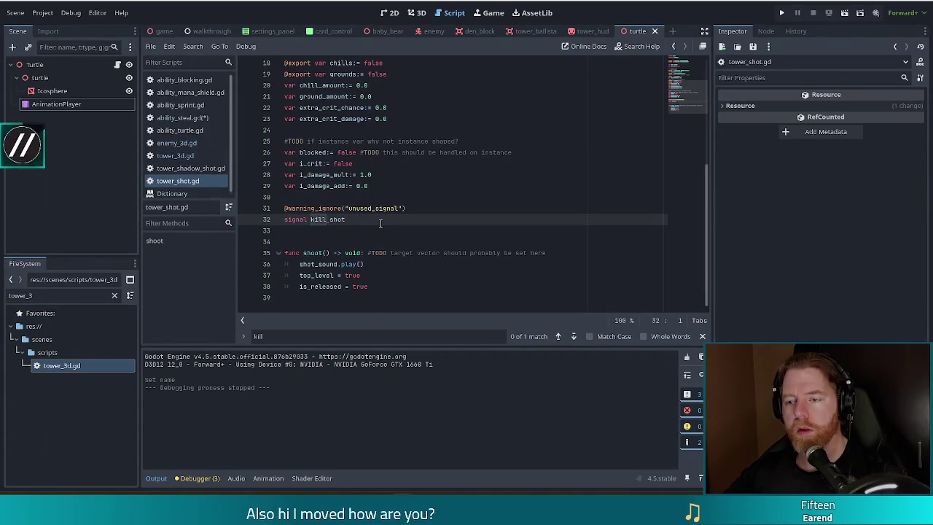
{"action": "key", "text": "alt+Left"}
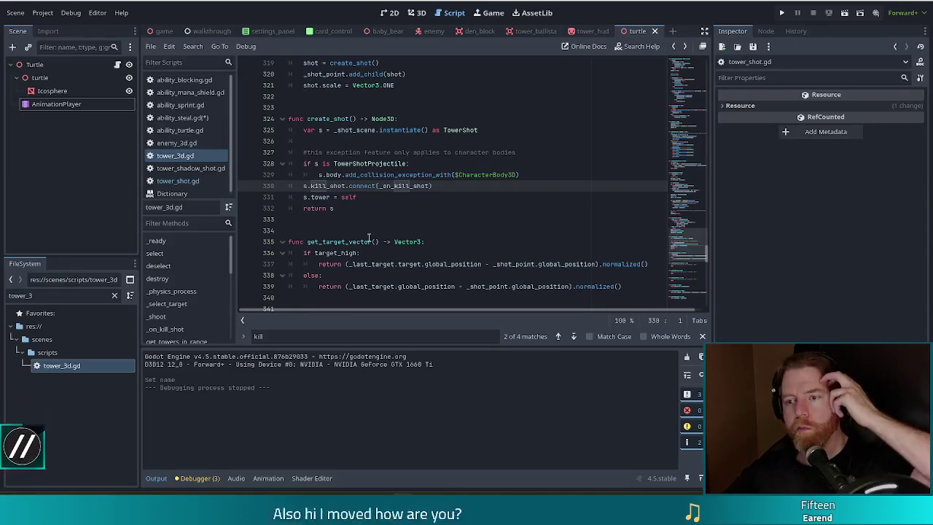
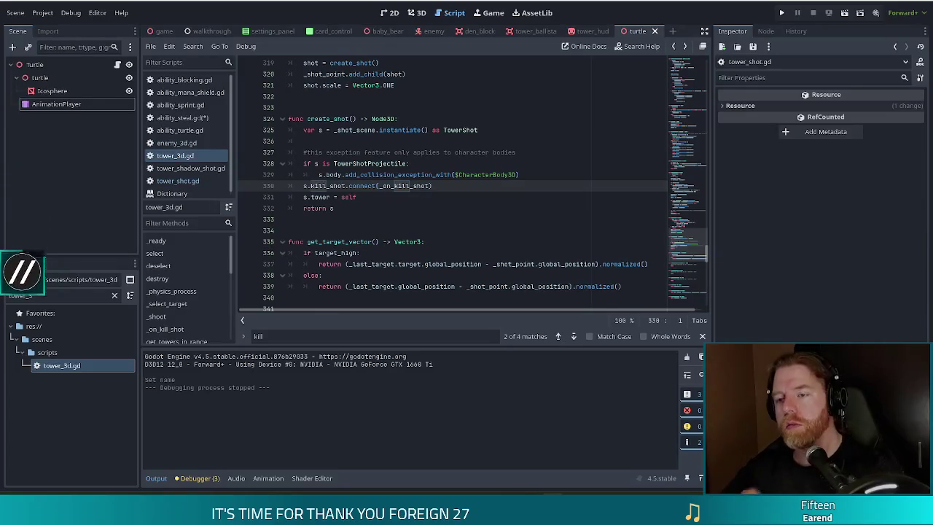
Switch to ability_steal.gd and put the caret at the end of the unfinished caster.killed line
{"action": "left_click", "coordinate": [423, 164]}
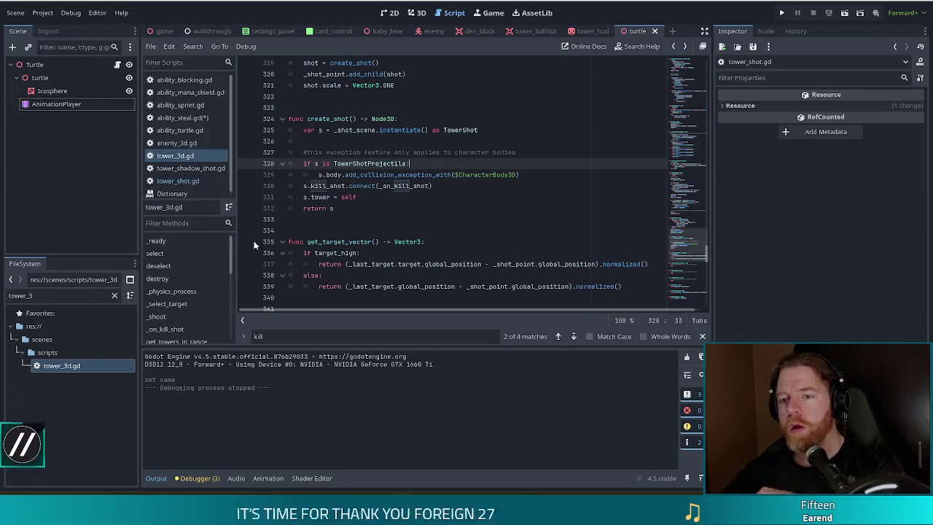
{"action": "left_click", "coordinate": [198, 121]}
{"action": "left_click", "coordinate": [372, 185]}
{"action": "left_click", "coordinate": [357, 152]}
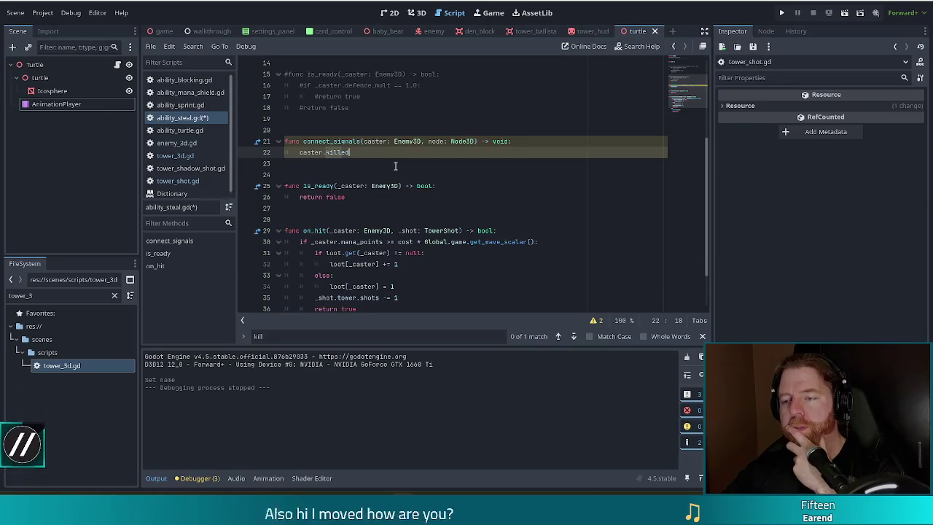
{"action": "scroll", "coordinate": [392, 165], "scroll_direction": "up", "scroll_amount": 5}
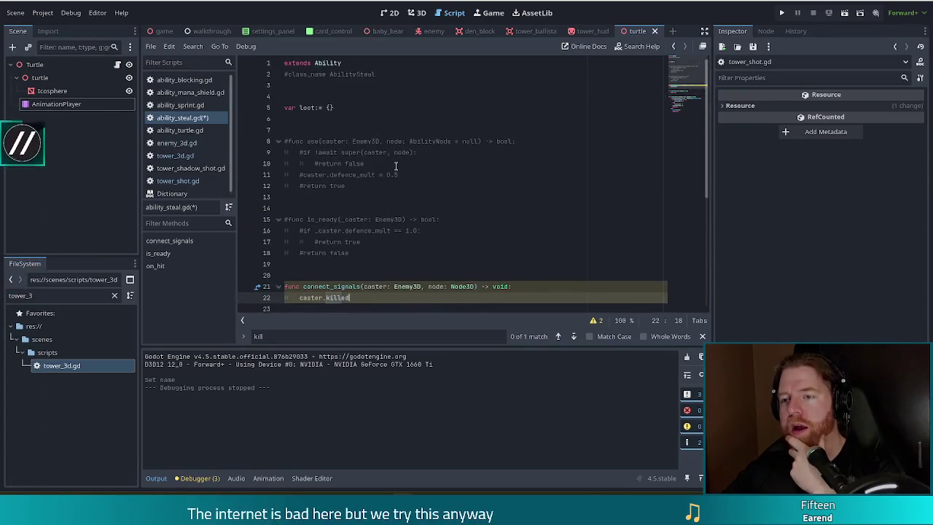
{"action": "scroll", "coordinate": [396, 165], "scroll_direction": "down", "scroll_amount": 5}
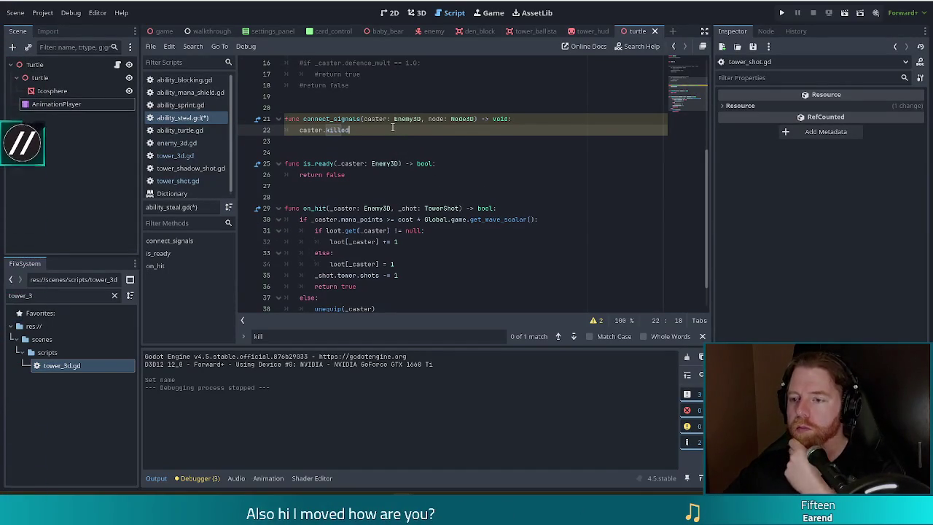
{"action": "scroll", "coordinate": [392, 128], "scroll_direction": "down", "scroll_amount": 1}
{"action": "left_click", "coordinate": [407, 230]}
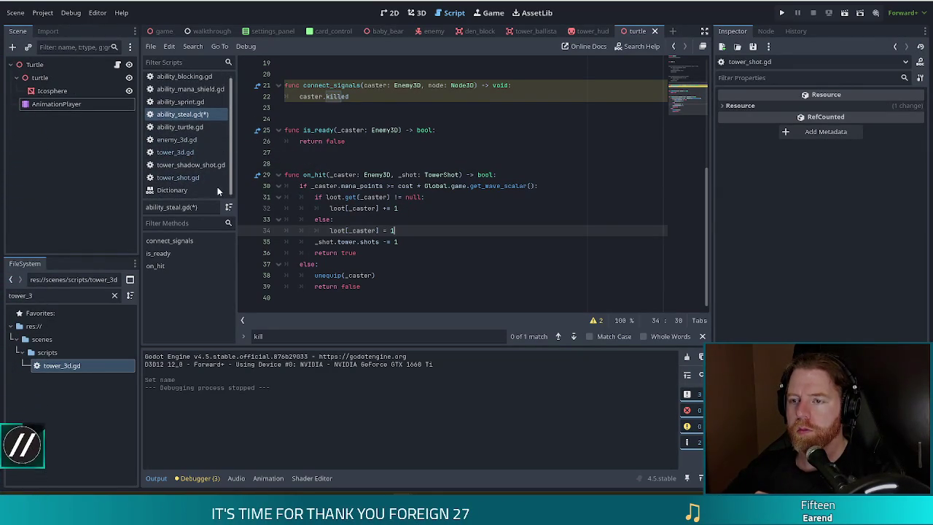
{"action": "left_click", "coordinate": [332, 176]}
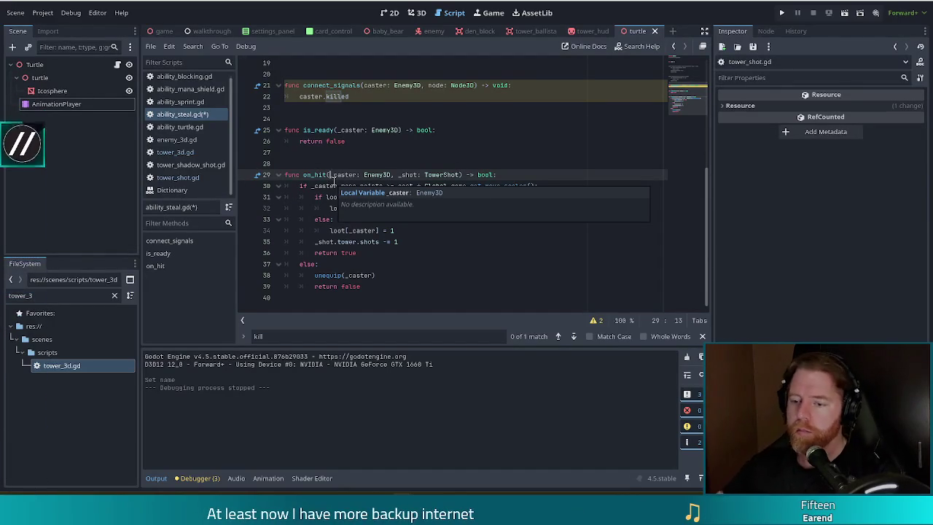
{"action": "left_click", "coordinate": [336, 175]}
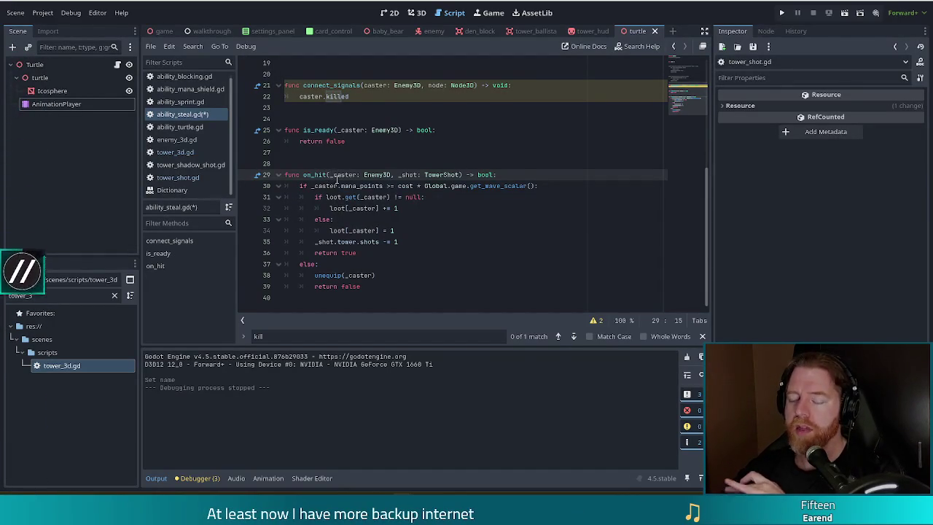
{"action": "mouse_move", "coordinate": [334, 182]}
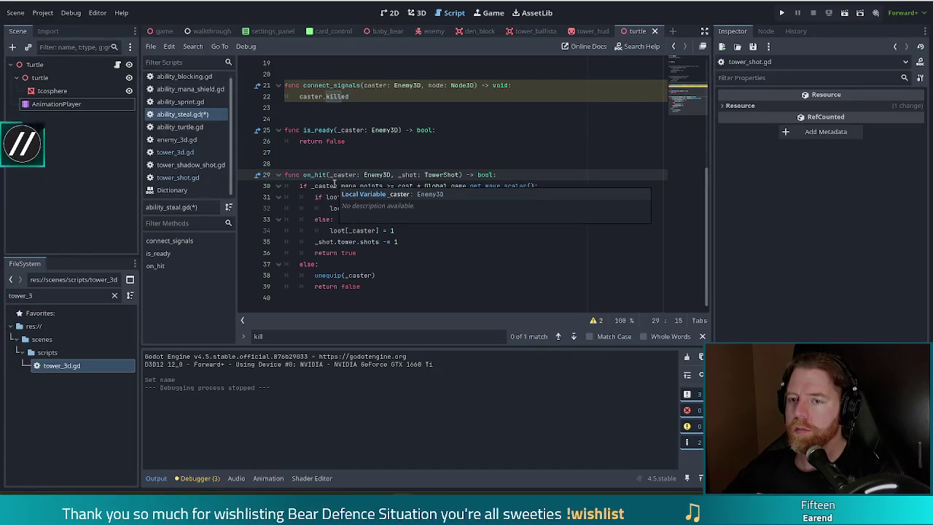
{"action": "left_click", "coordinate": [188, 140]}
Search enemy_3d.gd for burn_tower to locate the burning code
{"action": "left_click", "coordinate": [357, 164]}
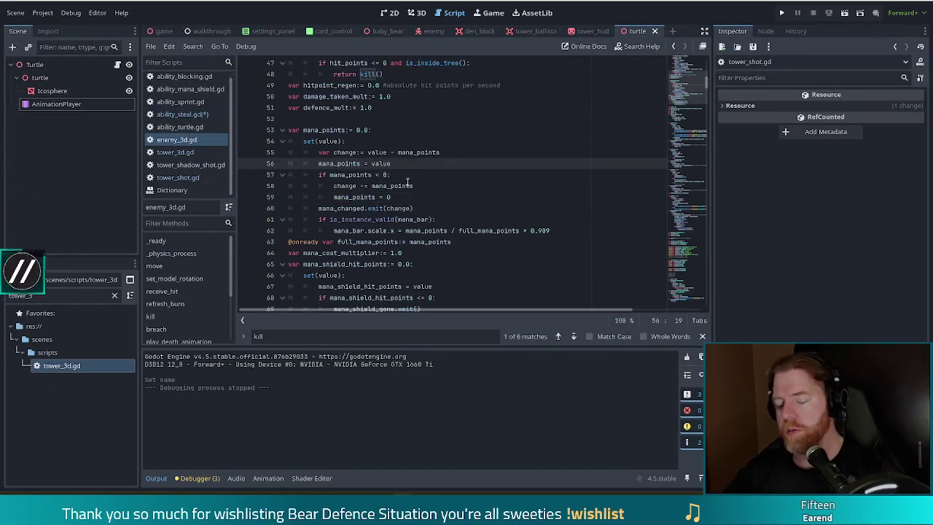
{"action": "key", "text": "ctrl+f"}
{"action": "mouse_move", "coordinate": [408, 187]}
{"action": "type", "text": "burn_tower"}
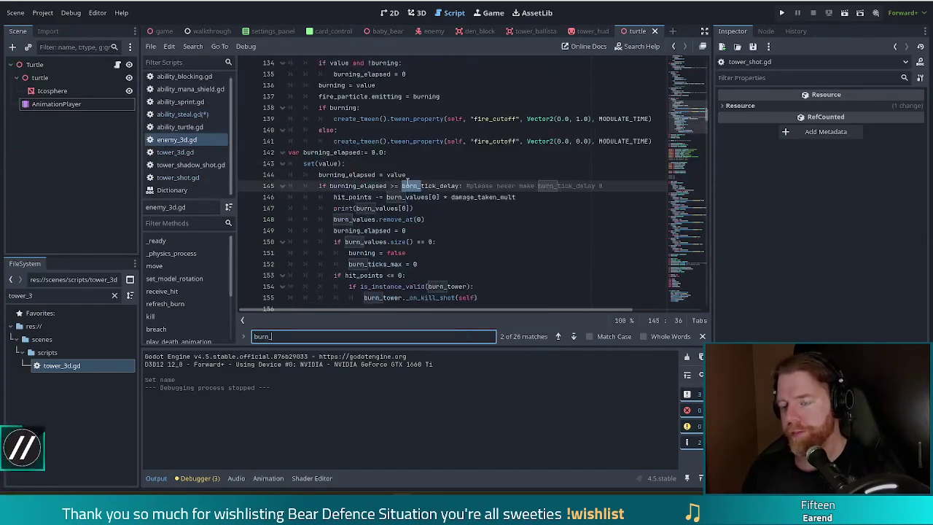
{"action": "left_click", "coordinate": [444, 197]}
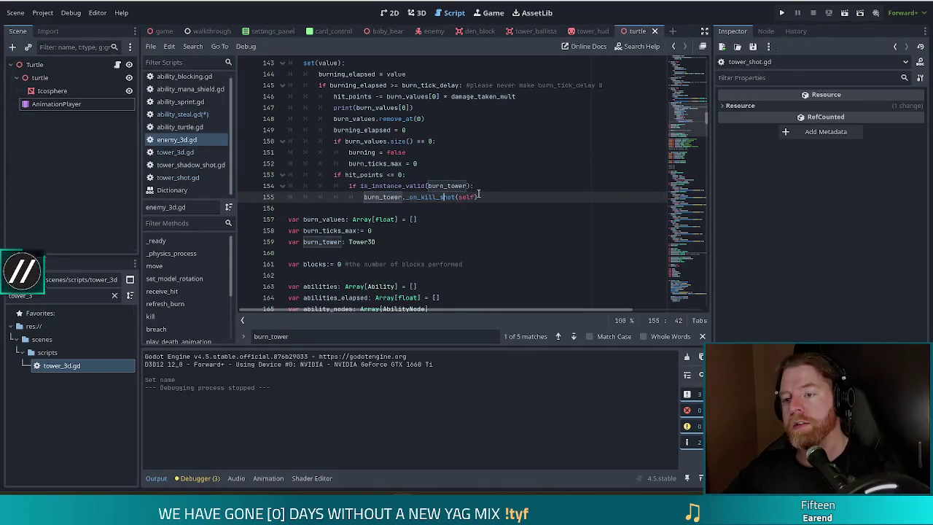
Delete the print(burn_values[0]) debug line from the burning_elapsed setter
{"action": "scroll", "coordinate": [477, 193], "scroll_direction": "up", "scroll_amount": 1}
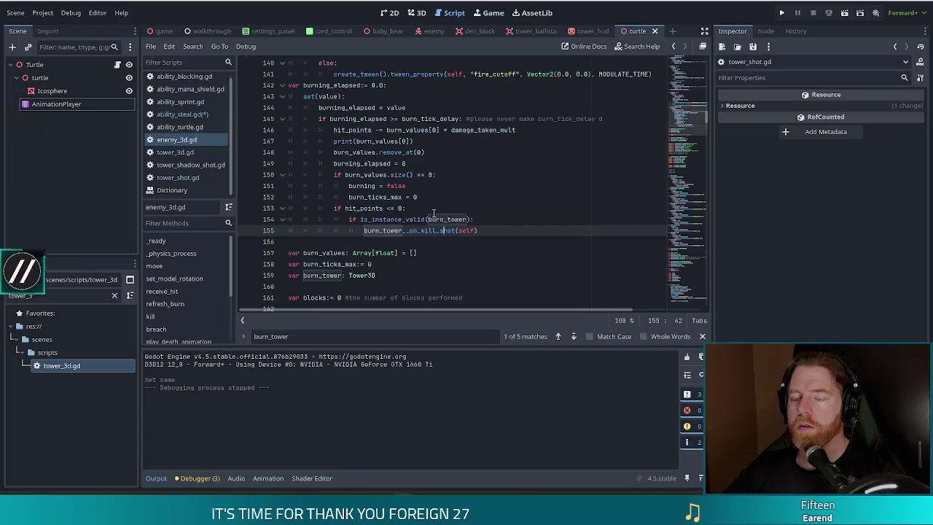
{"action": "left_click", "coordinate": [379, 118]}
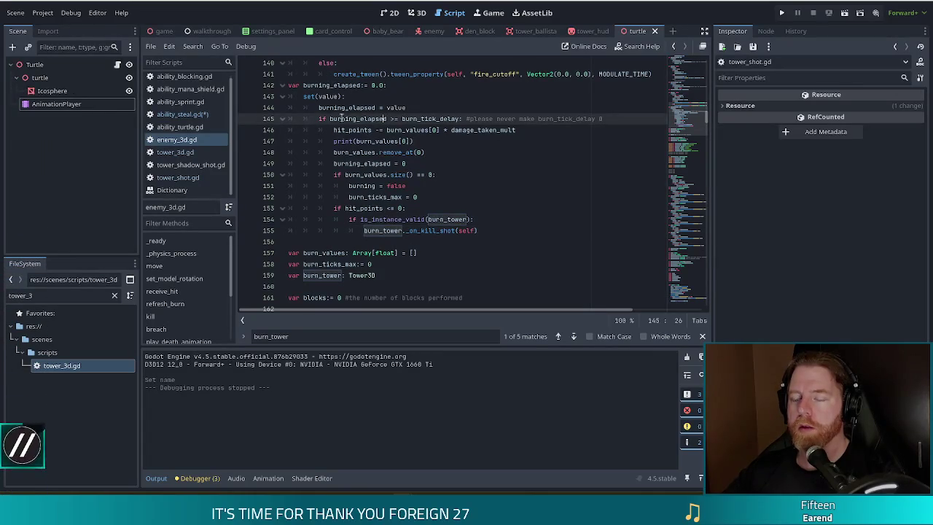
{"action": "left_click_drag", "start_coordinate": [490, 231], "coordinate": [500, 208]}
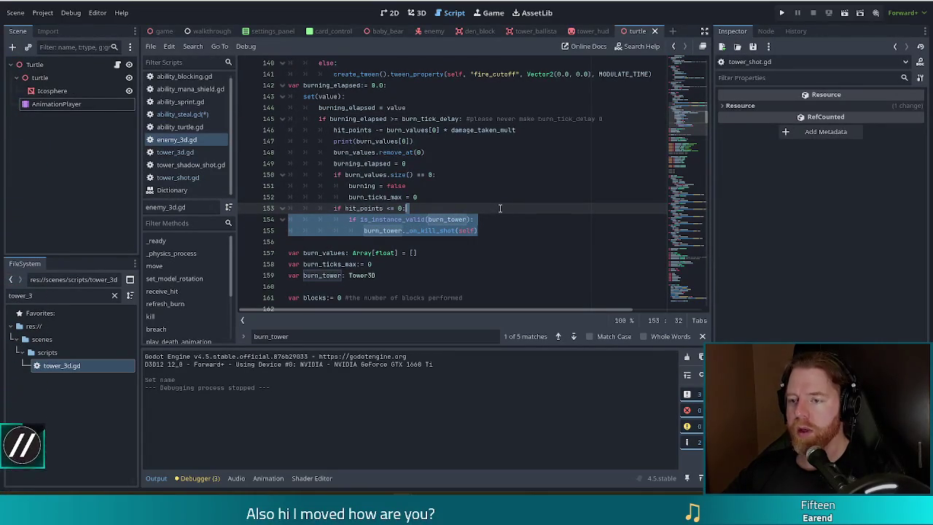
{"action": "left_click_drag", "start_coordinate": [522, 141], "coordinate": [529, 133]}
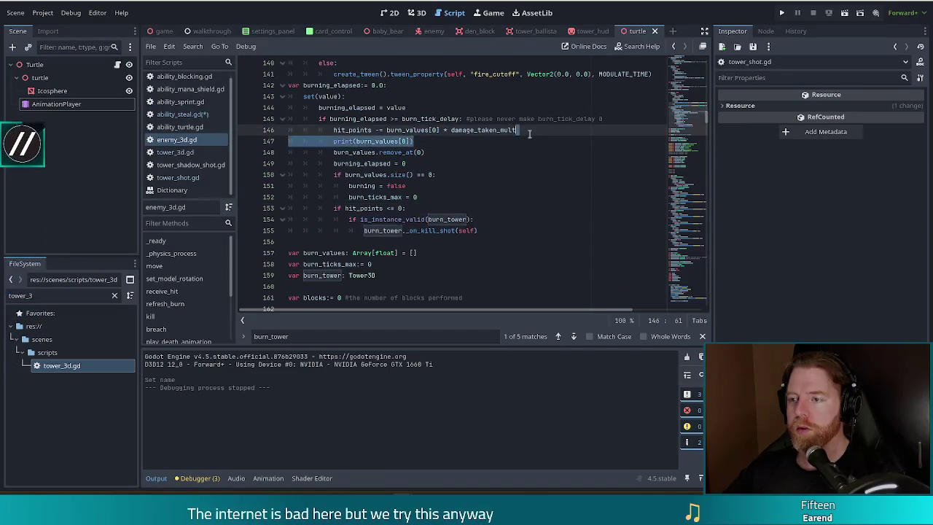
{"action": "key", "text": "BackSpace"}
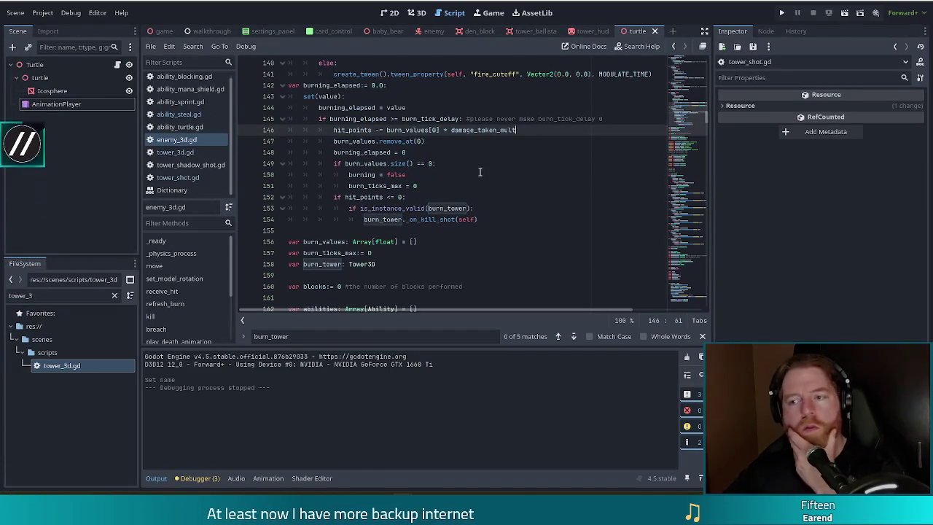
Review the setter's remaining burn_tower._on_kill_shot(self) call after the hit_points check
{"action": "left_click", "coordinate": [430, 218]}
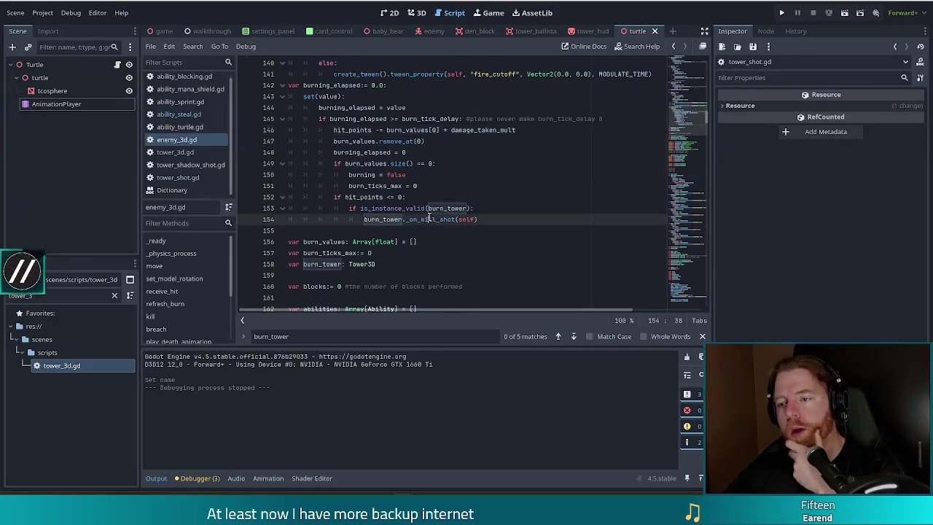
{"action": "mouse_move", "coordinate": [439, 219]}
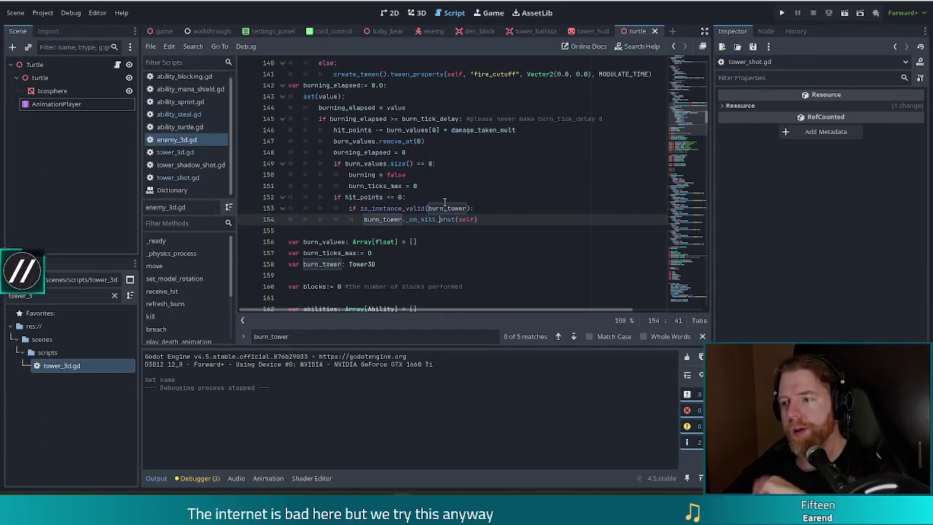
{"action": "left_click", "coordinate": [413, 197]}
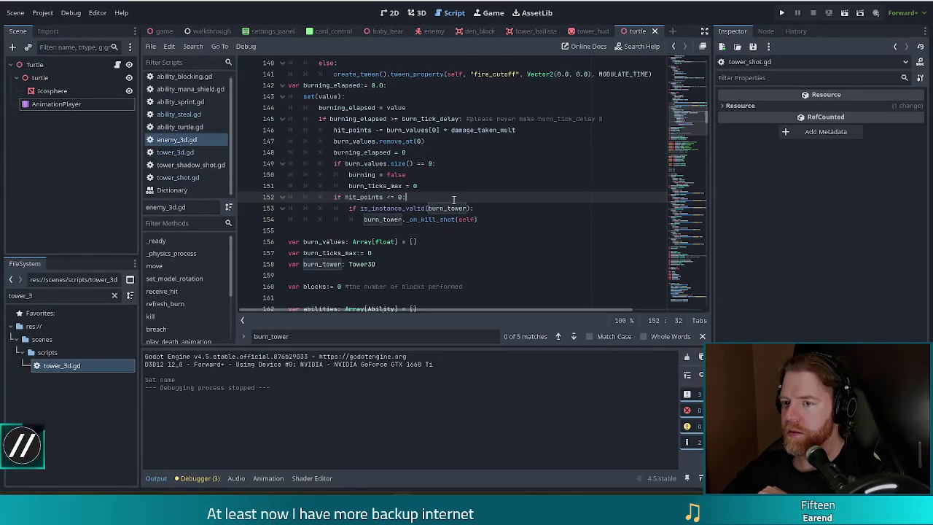
{"action": "scroll", "coordinate": [447, 199], "scroll_direction": "down", "scroll_amount": 8}
{"action": "scroll", "coordinate": [441, 198], "scroll_direction": "down", "scroll_amount": 6}
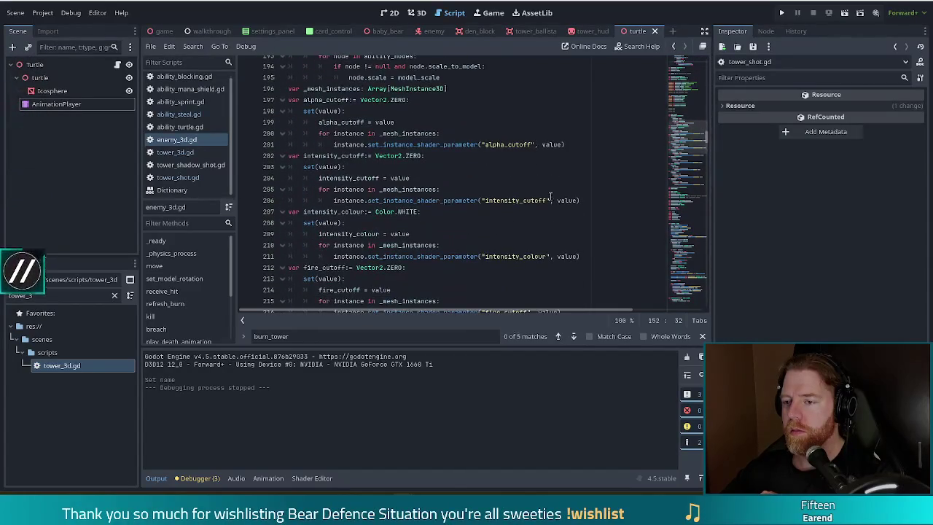
Search all project files for killed.connect
{"action": "left_click_drag", "start_coordinate": [692, 134], "coordinate": [693, 159]}
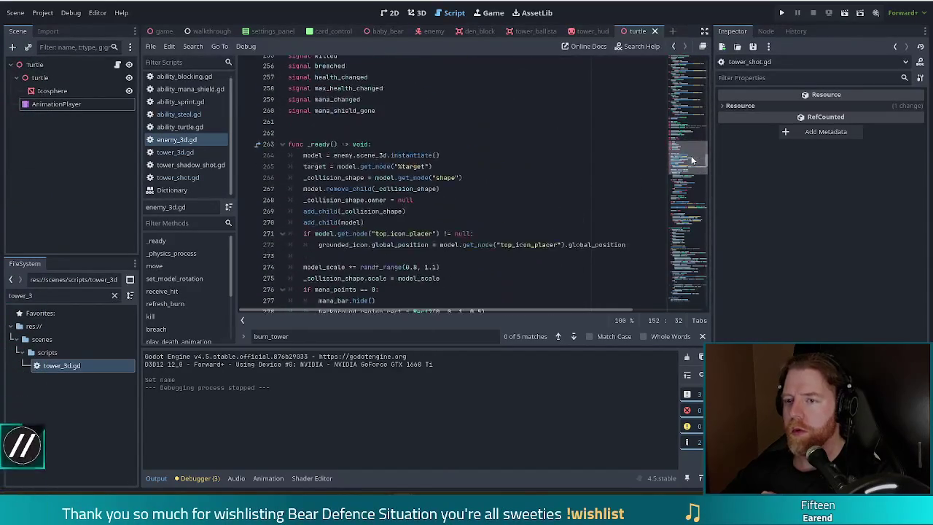
{"action": "left_click", "coordinate": [422, 121]}
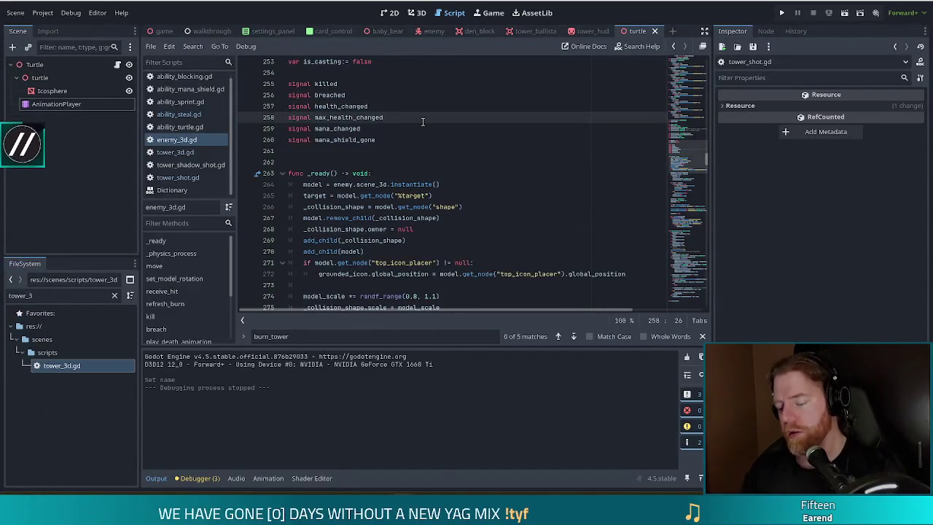
{"action": "key", "text": "ctrl+shift+f"}
{"action": "type", "text": "killed.conn"}
{"action": "key", "text": "Return"}
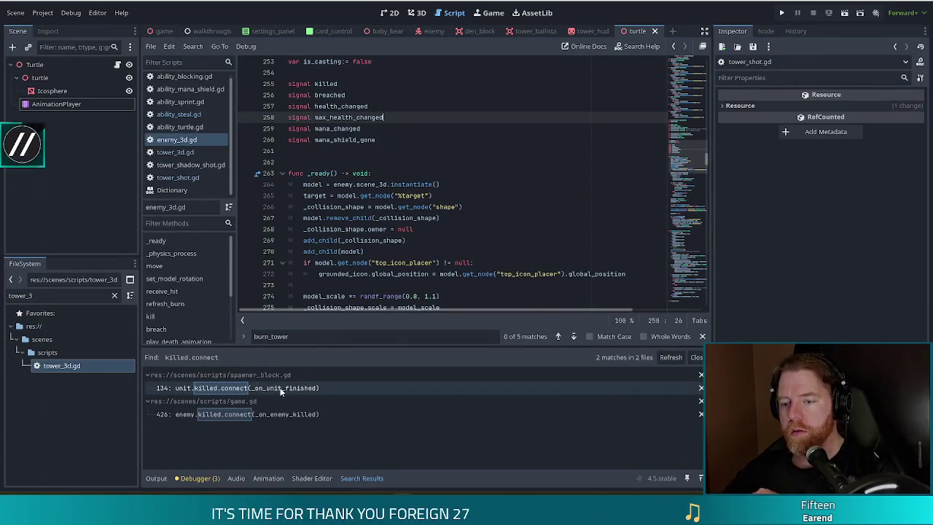
Inspect game.gd's _on_enemy_killed handler from the results, then return to enemy_3d.gd
{"action": "left_click", "coordinate": [281, 414]}
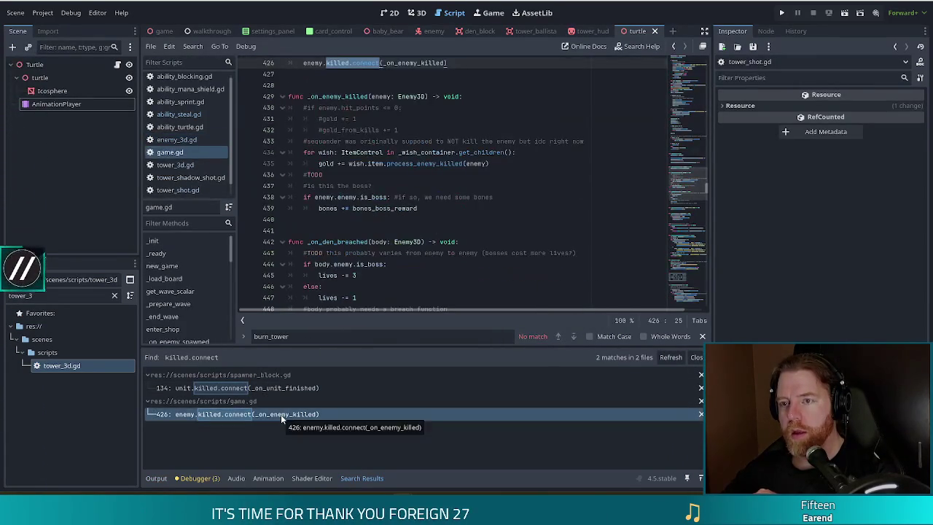
{"action": "scroll", "coordinate": [383, 249], "scroll_direction": "up", "scroll_amount": 5}
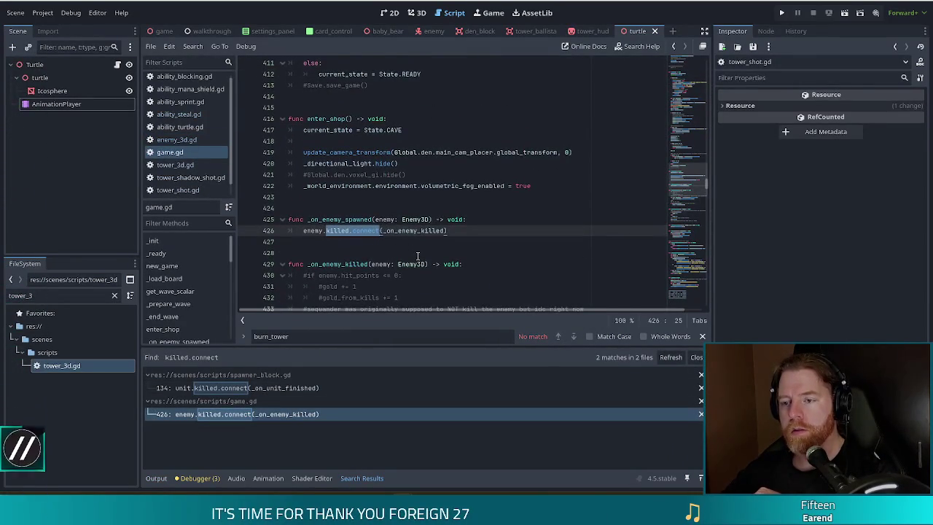
{"action": "left_click", "coordinate": [419, 230]}
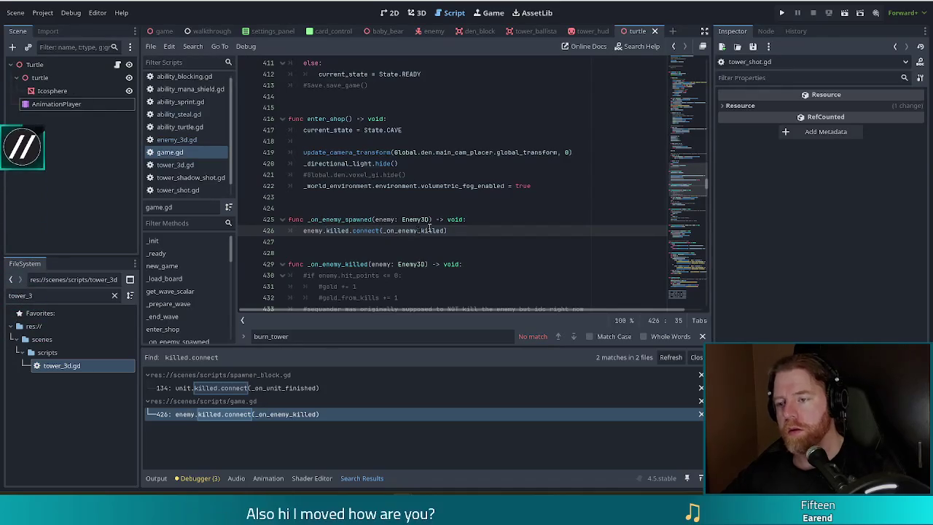
{"action": "key", "text": "Down"}
{"action": "key", "text": "Down"}
{"action": "key", "text": "Down"}
{"action": "scroll", "coordinate": [417, 232], "scroll_direction": "down", "scroll_amount": 2}
{"action": "scroll", "coordinate": [410, 238], "scroll_direction": "down", "scroll_amount": 2}
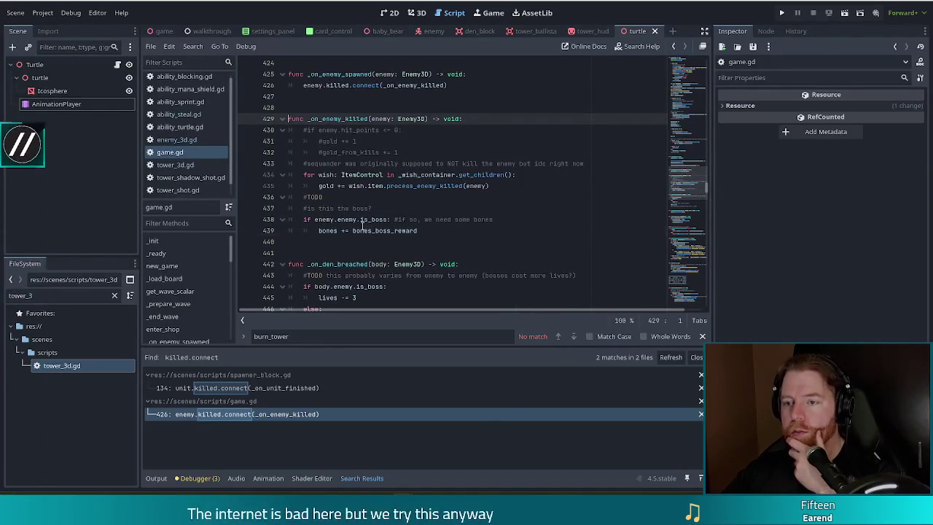
{"action": "left_click", "coordinate": [421, 231]}
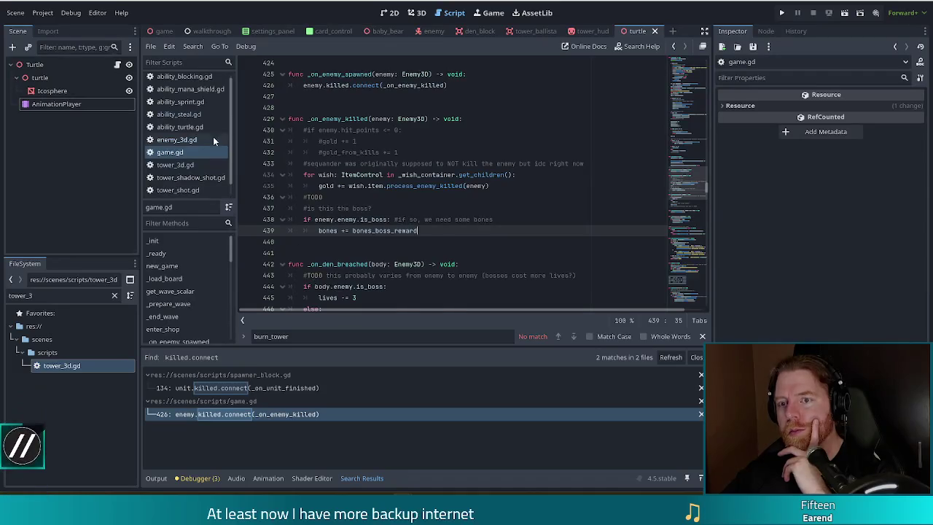
{"action": "left_click", "coordinate": [177, 140]}
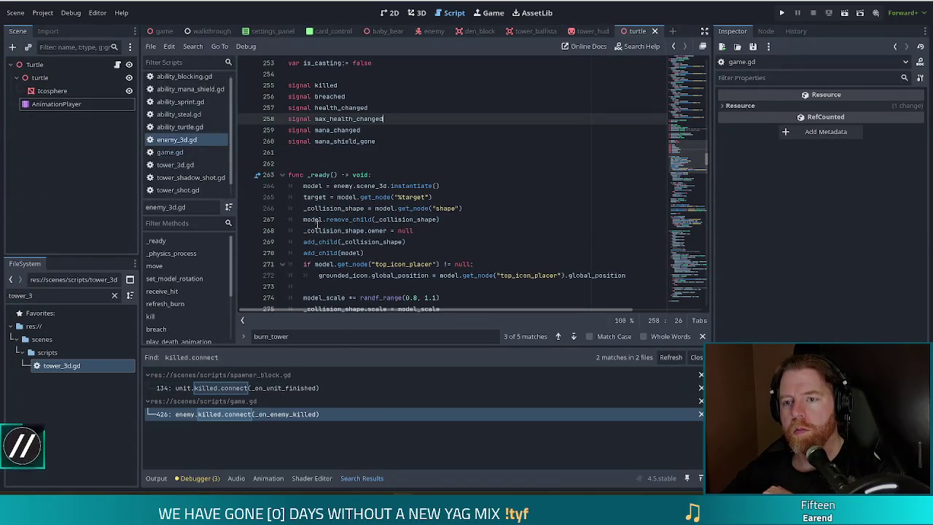
{"action": "left_click", "coordinate": [361, 143]}
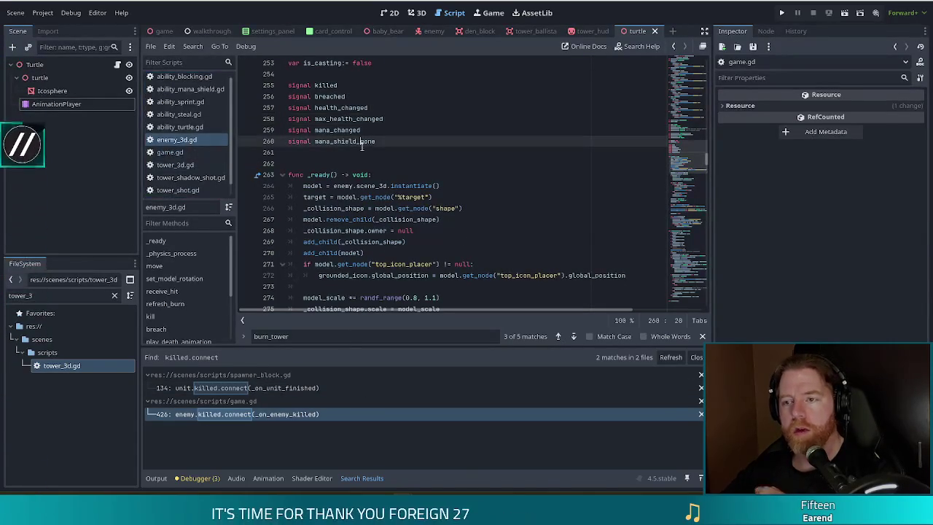
{"action": "key", "text": "ctrl+f"}
{"action": "type", "text": "killed.em"}
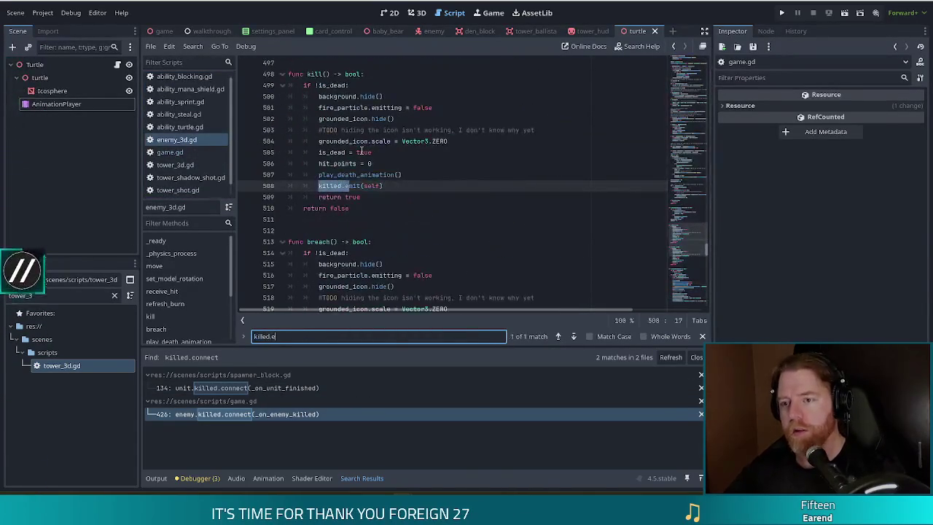
{"action": "left_click", "coordinate": [377, 185]}
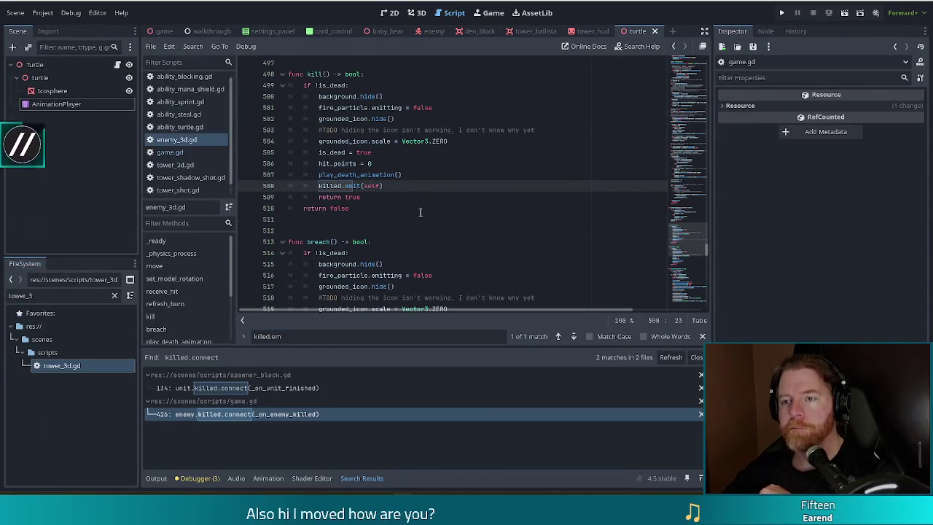
{"action": "scroll", "coordinate": [441, 203], "scroll_direction": "up", "scroll_amount": 1}
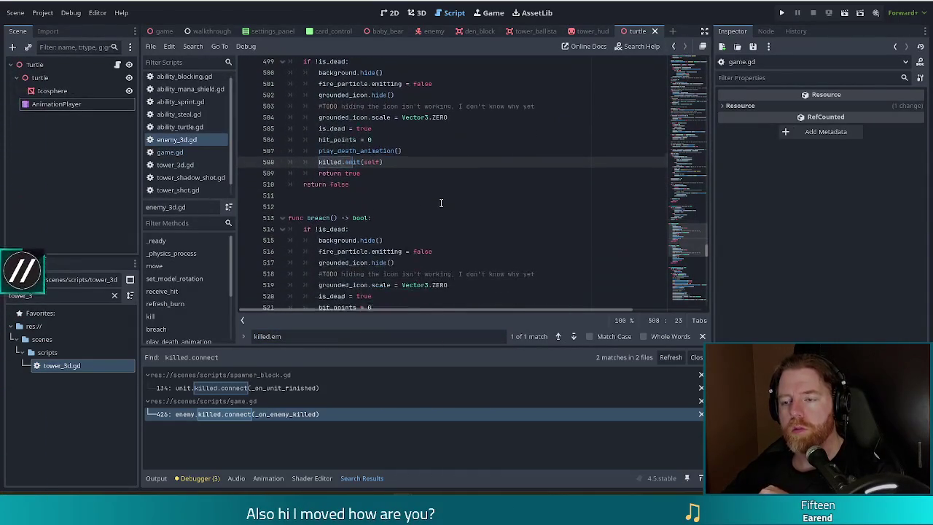
{"action": "left_click", "coordinate": [352, 113]}
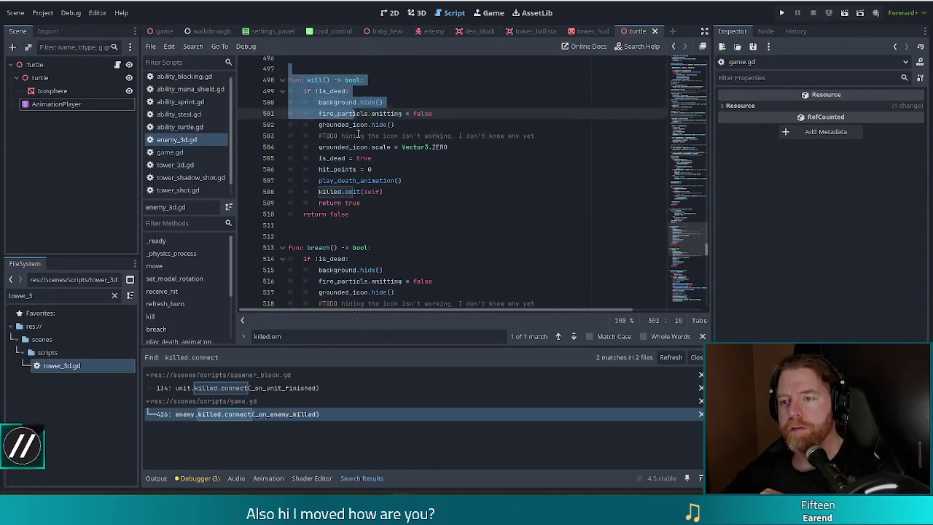
{"action": "left_click_drag", "start_coordinate": [316, 81], "coordinate": [350, 214]}
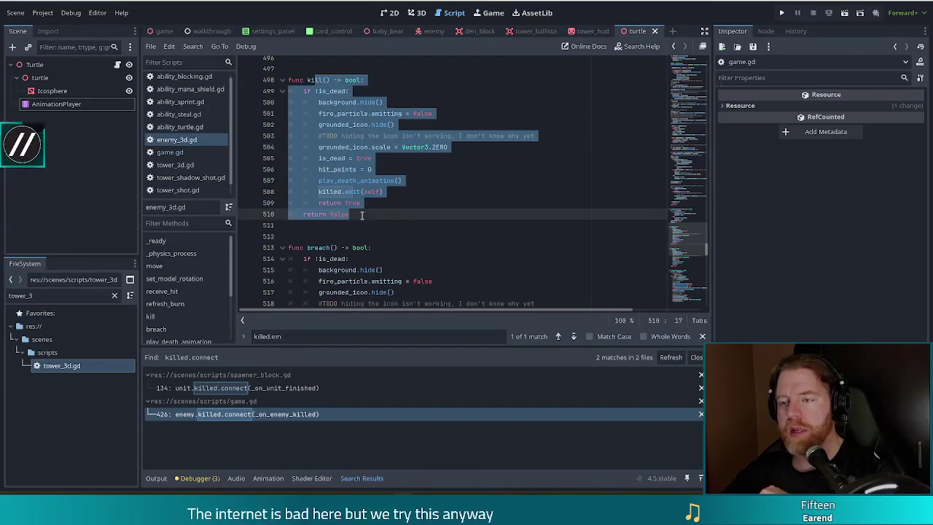
{"action": "scroll", "coordinate": [338, 189], "scroll_direction": "up", "scroll_amount": 4}
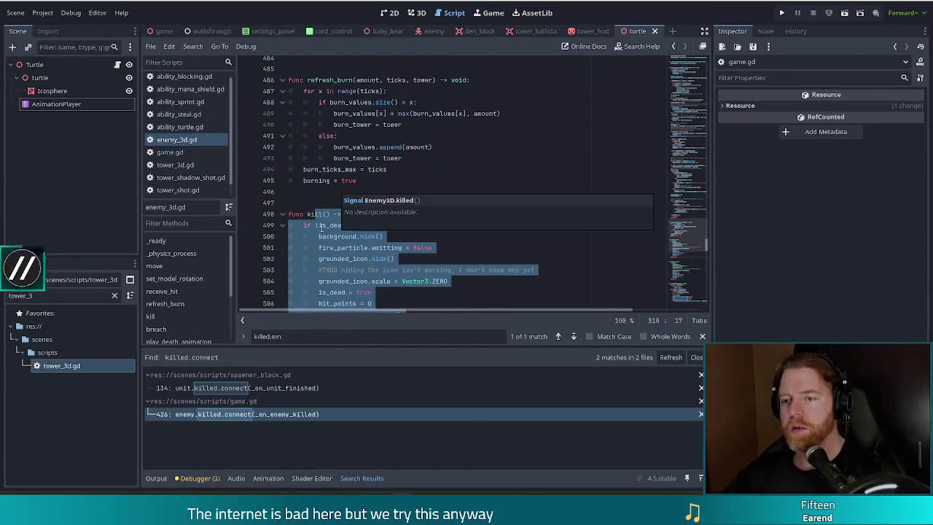
{"action": "left_click", "coordinate": [316, 213]}
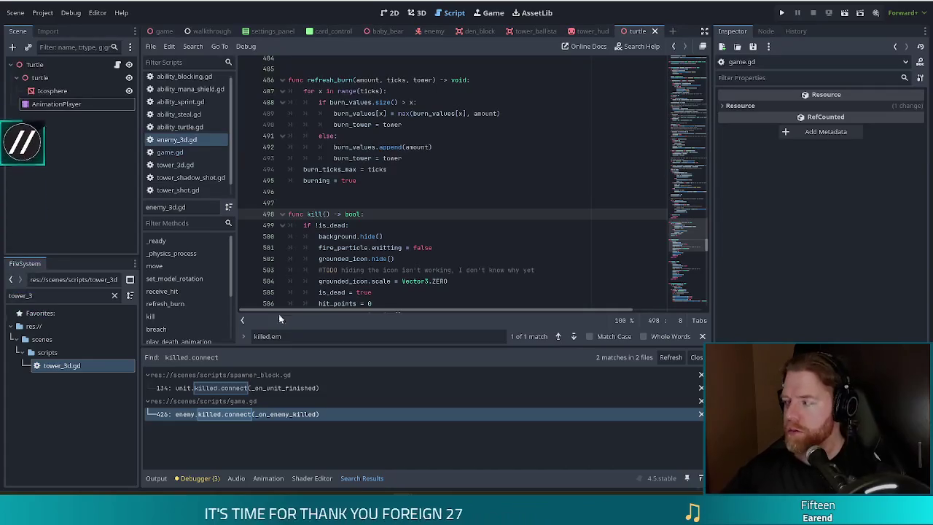
{"action": "scroll", "coordinate": [363, 259], "scroll_direction": "down", "scroll_amount": 12}
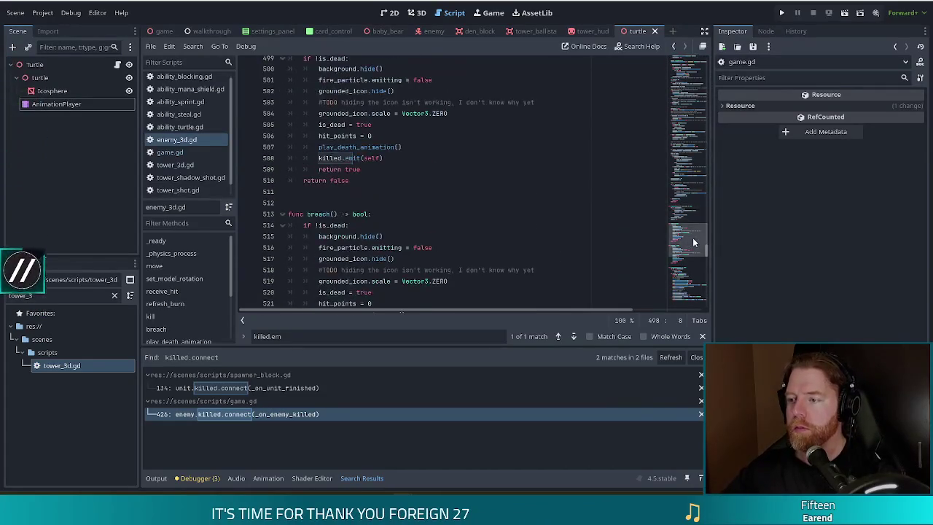
{"action": "left_click_drag", "start_coordinate": [696, 208], "coordinate": [691, 80]}
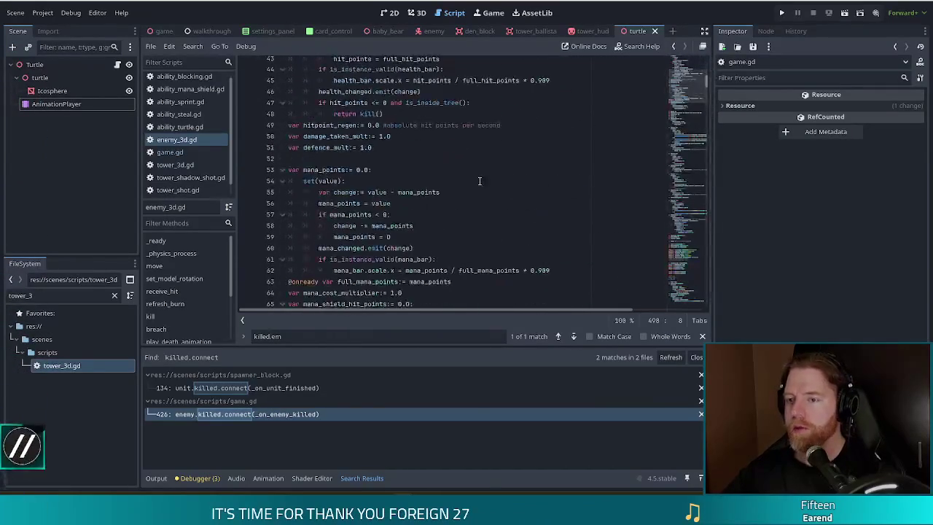
{"action": "scroll", "coordinate": [481, 182], "scroll_direction": "up", "scroll_amount": 4}
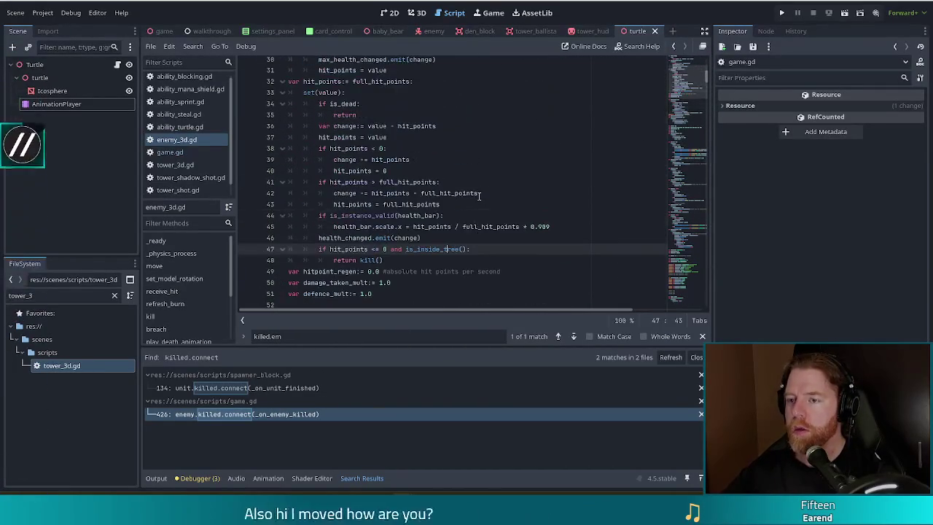
{"action": "scroll", "coordinate": [481, 186], "scroll_direction": "up", "scroll_amount": 10}
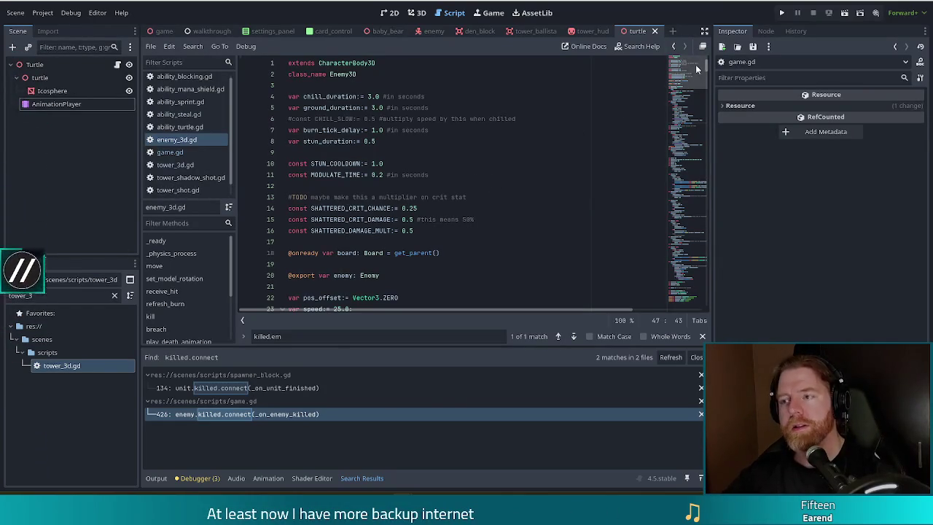
{"action": "left_click_drag", "start_coordinate": [688, 78], "coordinate": [693, 109]}
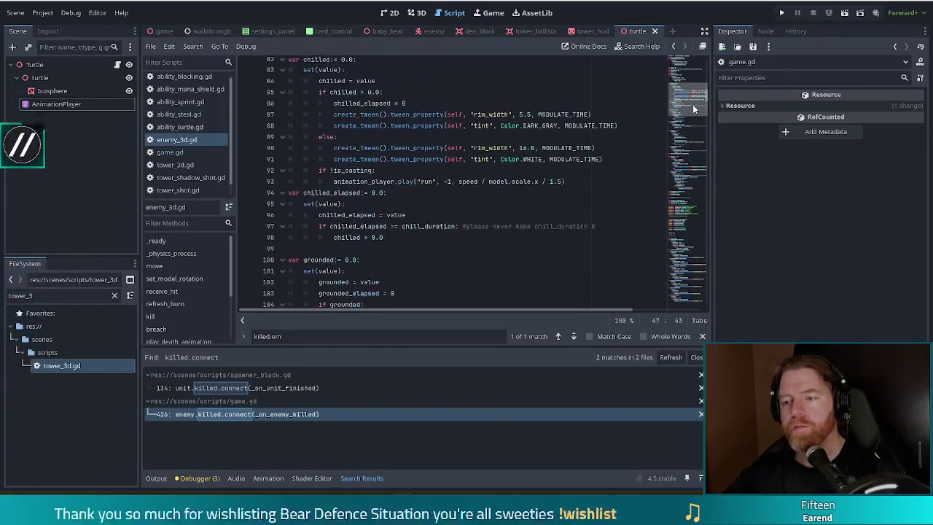